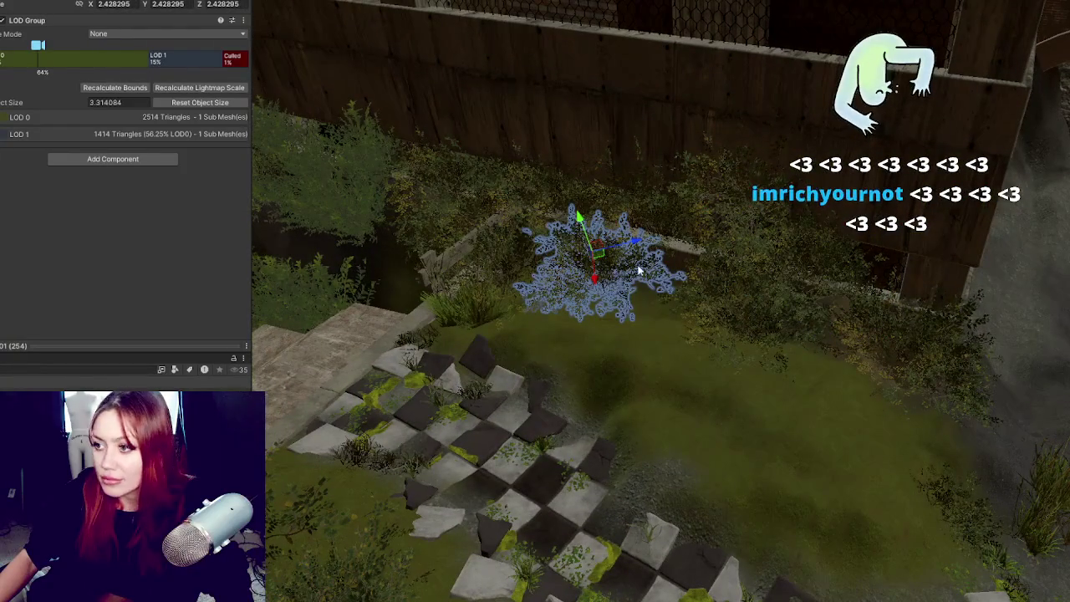
Step: Move the large bush, then place SM_grass_bush_02 beside the low wall near the steps
mouse_move(535, 259)
mouse_down()
mouse_move(483, 255)
mouse_move(547, 247)
mouse_move(589, 220)
mouse_move(564, 232)
mouse_move(574, 230)
mouse_up()
click(483, 303)
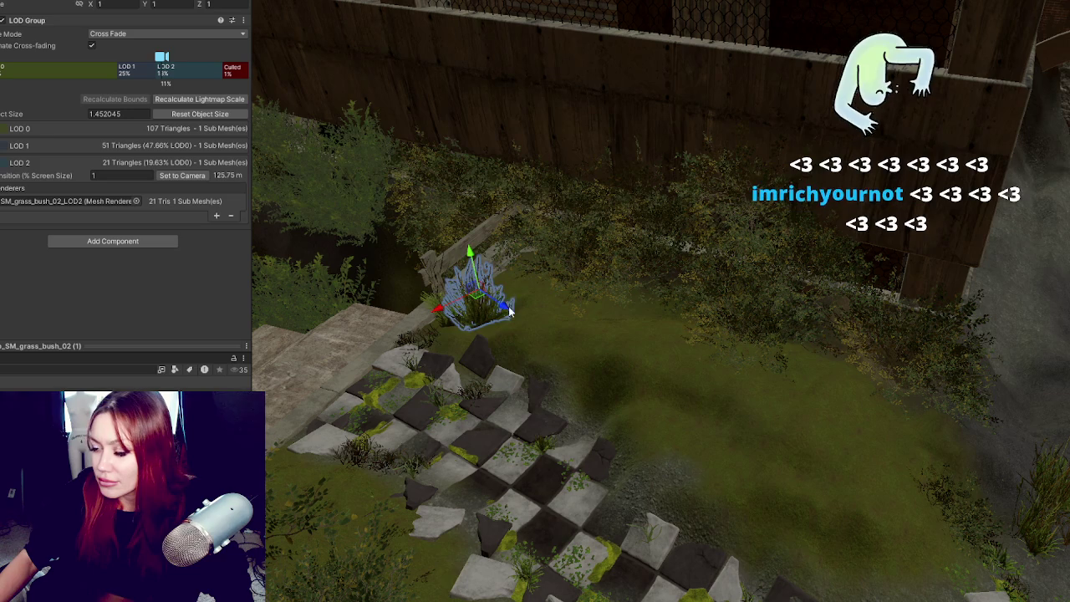
drag(510, 310, 489, 299)
mouse_move(457, 255)
mouse_down()
mouse_move(454, 295)
mouse_move(752, 360)
mouse_move(755, 376)
mouse_up()
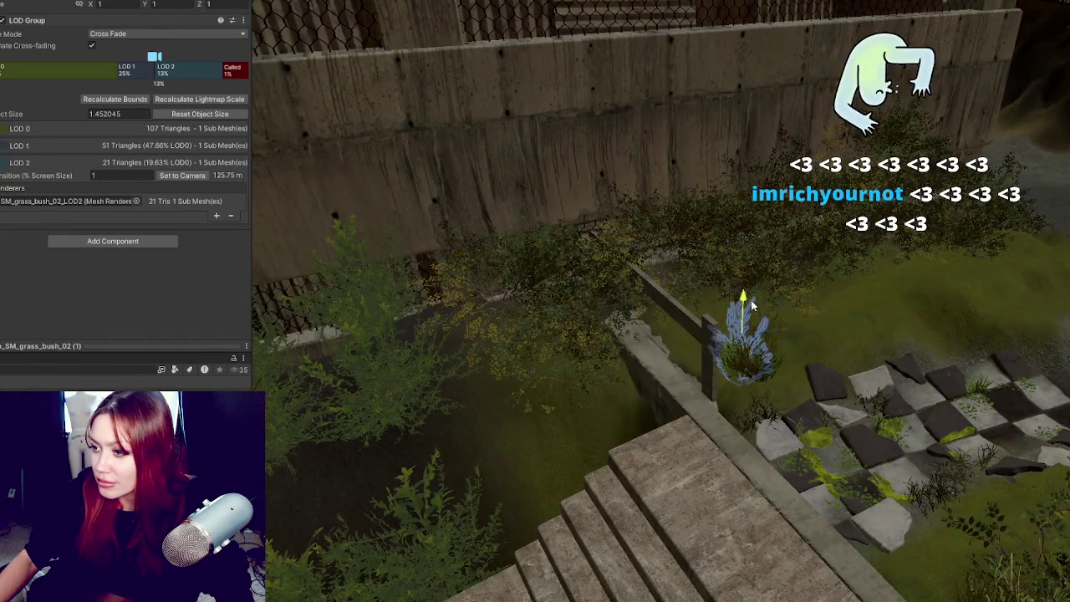
mouse_move(772, 325)
mouse_down()
mouse_move(767, 333)
mouse_move(731, 293)
mouse_up()
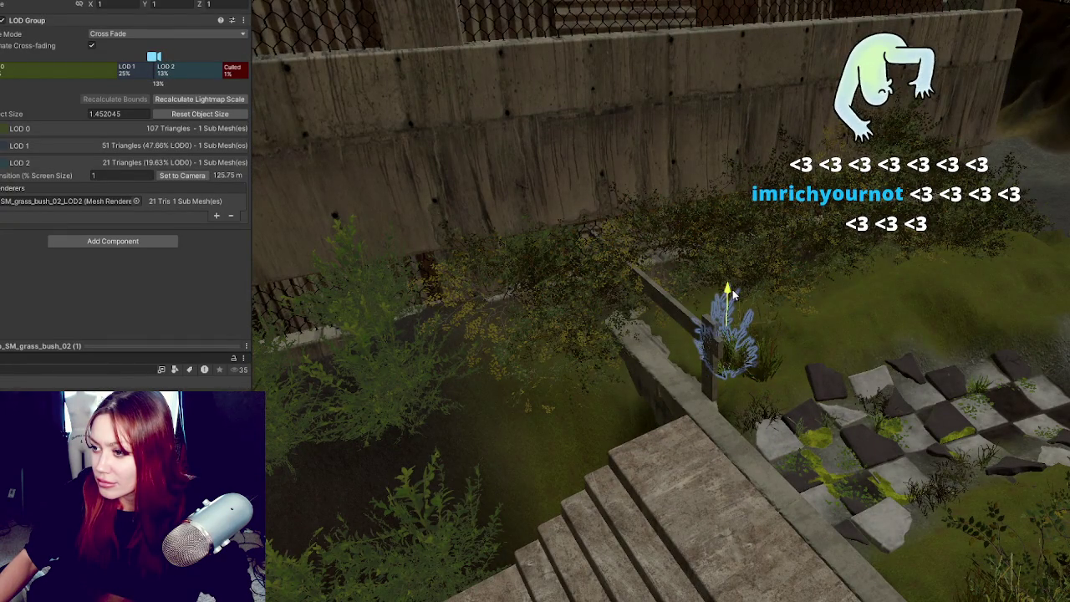
drag(800, 294, 439, 207)
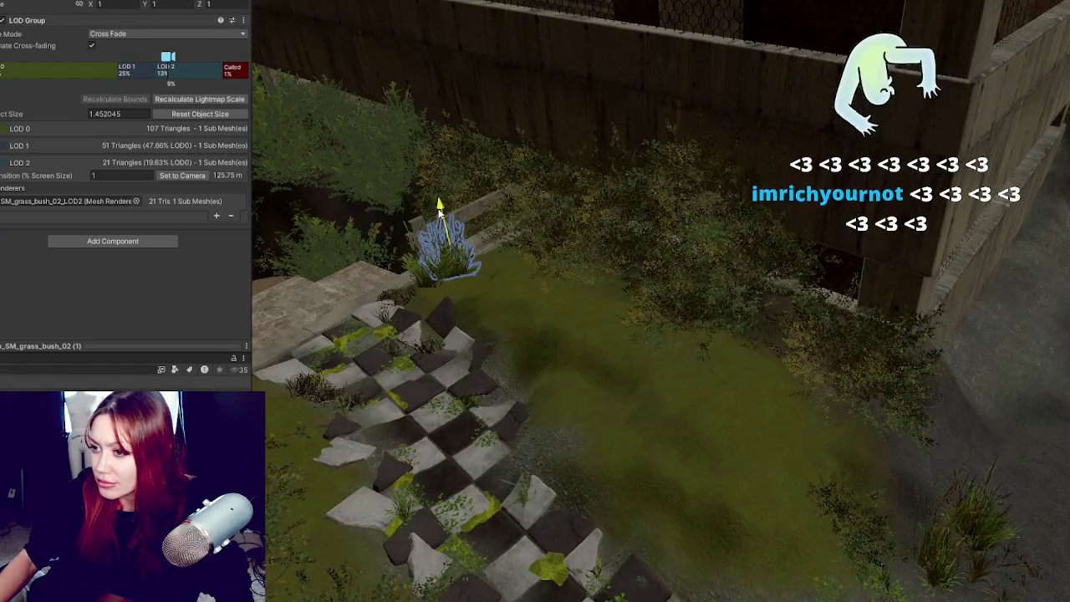
mouse_move(645, 361)
mouse_down()
mouse_move(719, 361)
mouse_move(800, 454)
mouse_up()
Step: Select the terrain and use Raise or Lower Terrain to build a mound against the building by the rock
click(800, 454)
drag(926, 442, 719, 358)
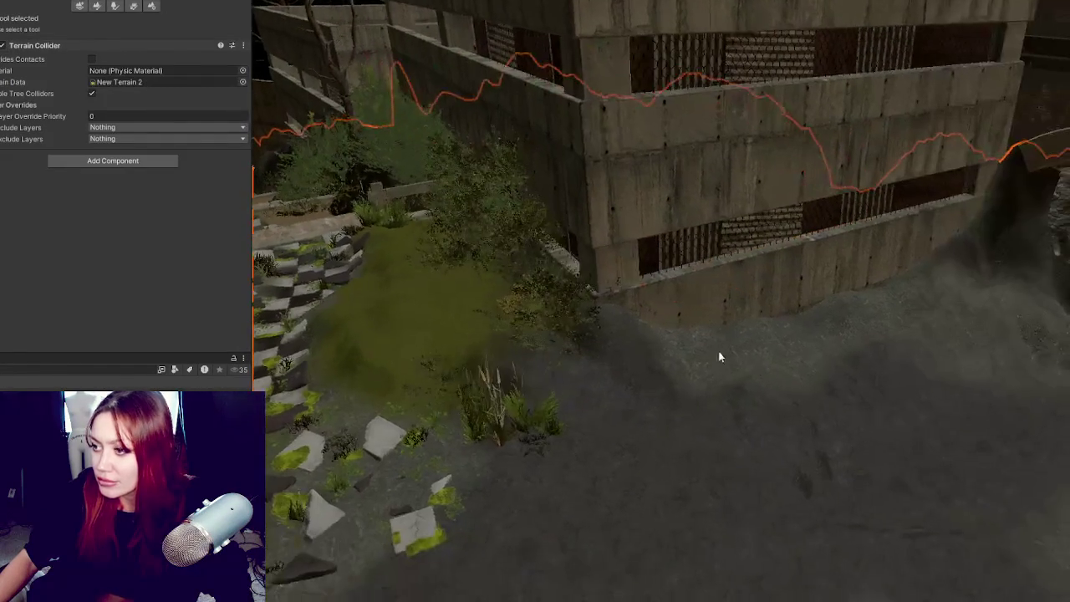
scroll(735, 367, up, 3)
click(97, 6)
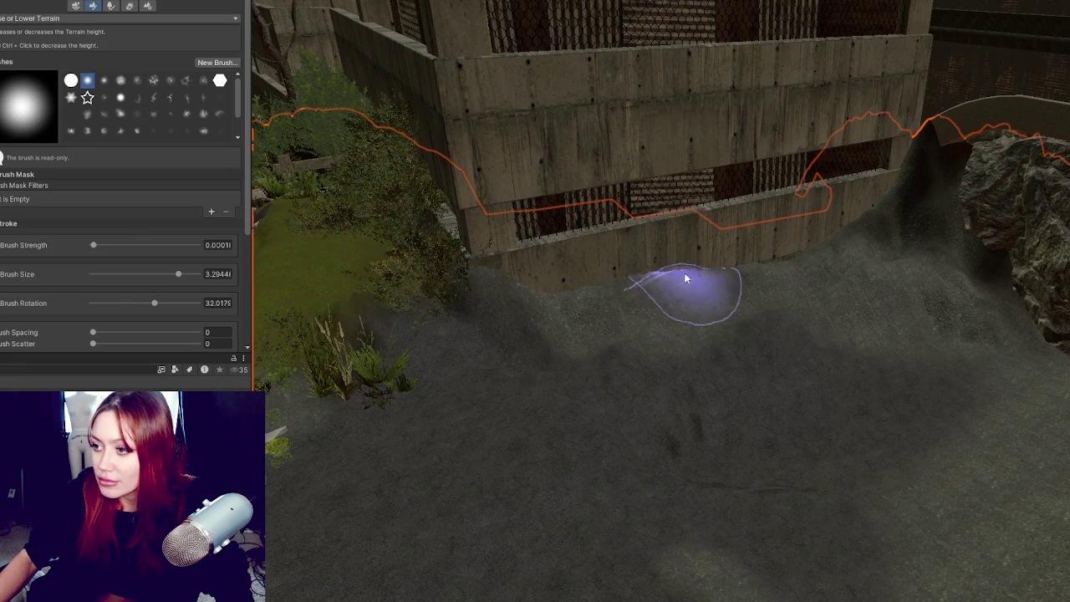
scroll(694, 289, up, 2)
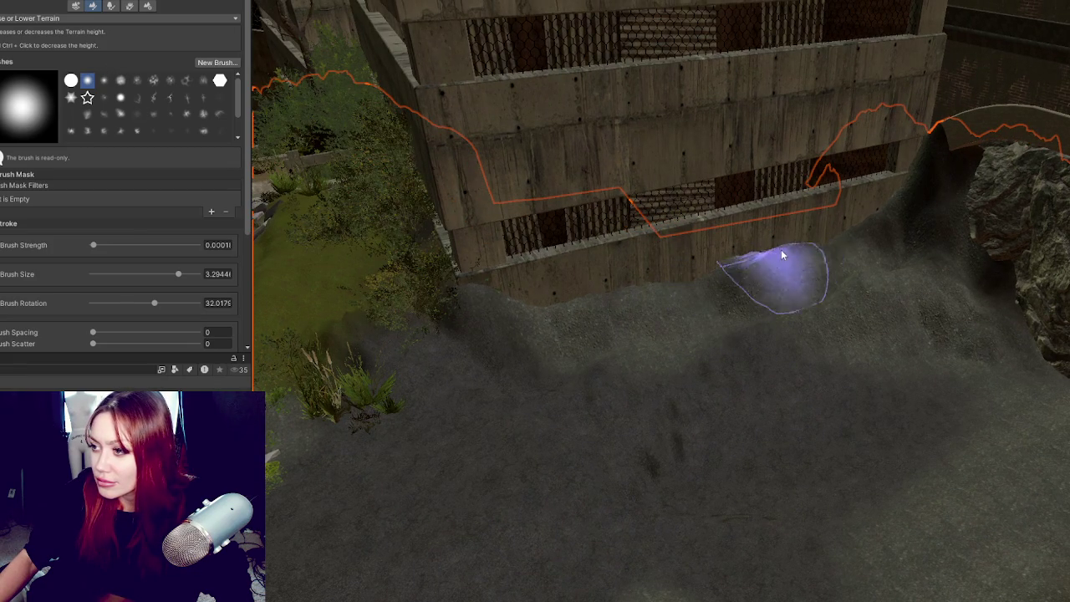
scroll(848, 214, up, 2)
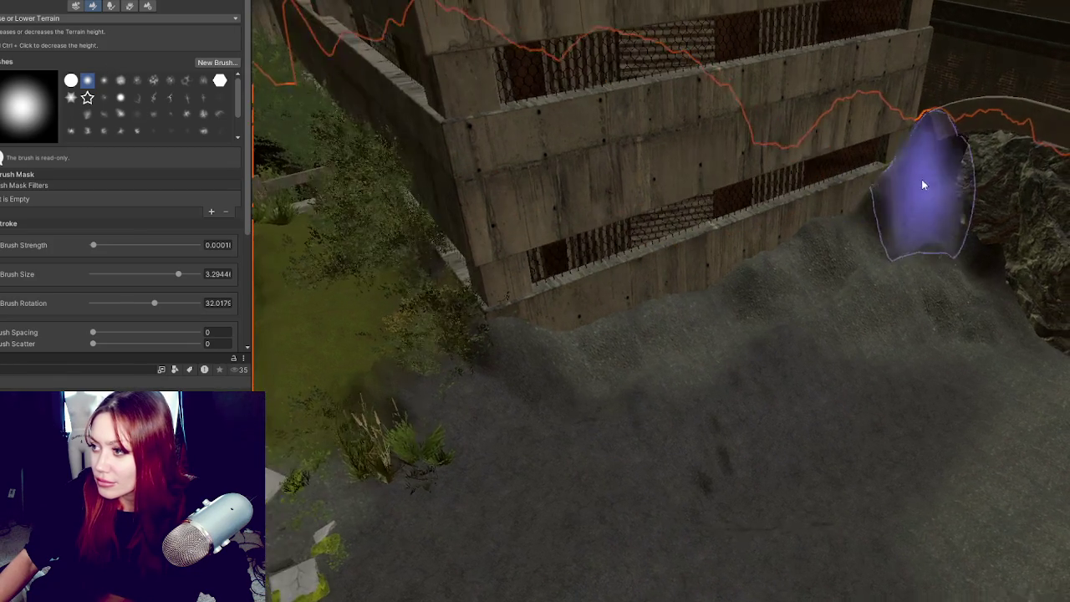
mouse_move(940, 193)
mouse_down()
mouse_move(979, 192)
mouse_move(986, 232)
mouse_move(954, 113)
mouse_move(934, 149)
mouse_move(950, 179)
mouse_move(887, 143)
mouse_up()
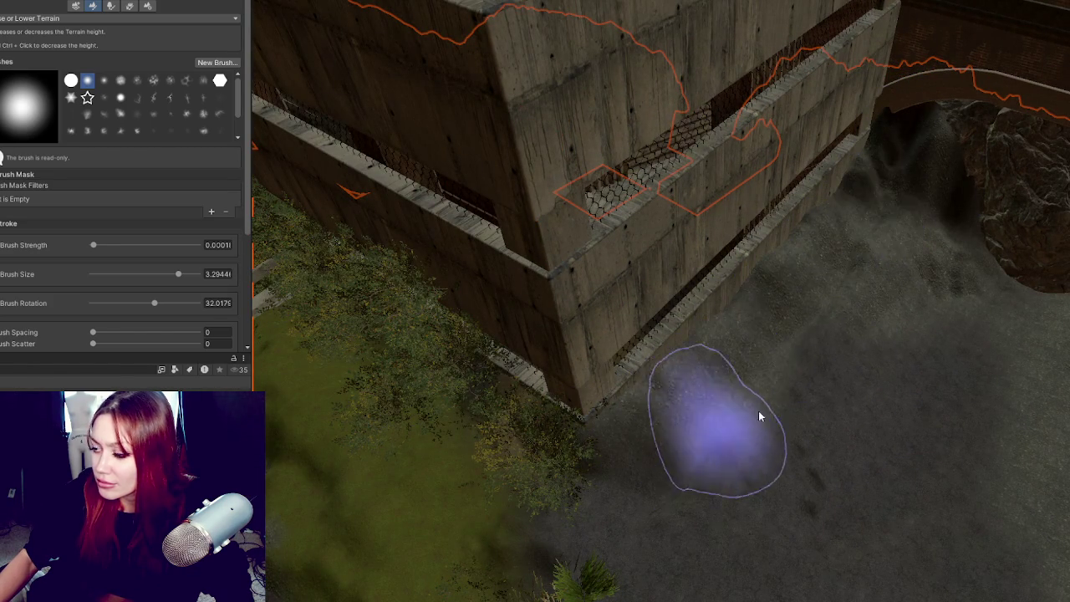
drag(724, 426, 836, 318)
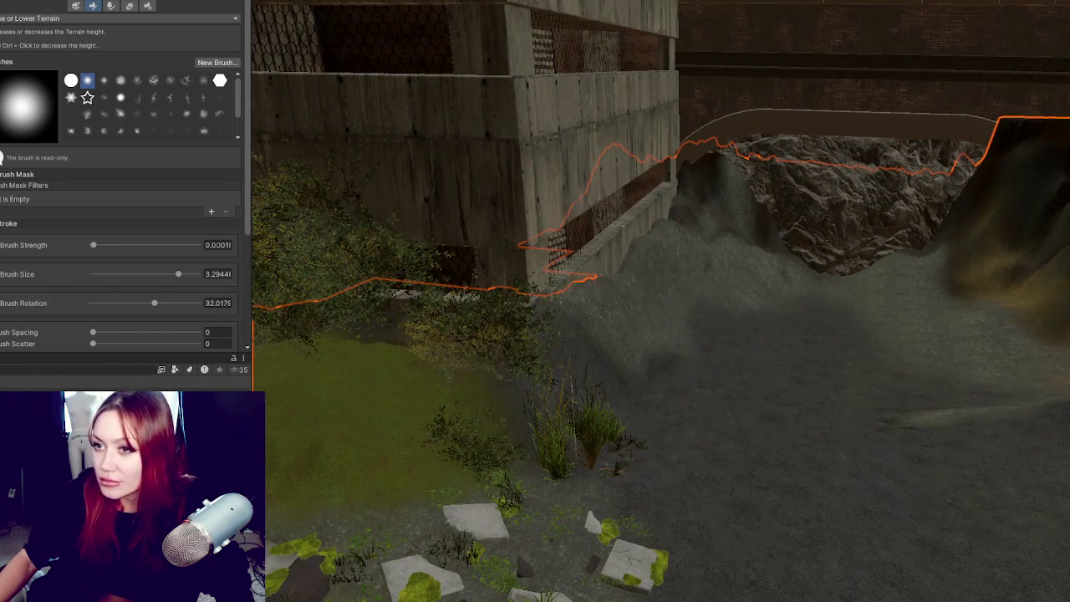
click(67, 18)
Step: Switch to Smooth Height and smooth the raised ground along the building wall
click(50, 131)
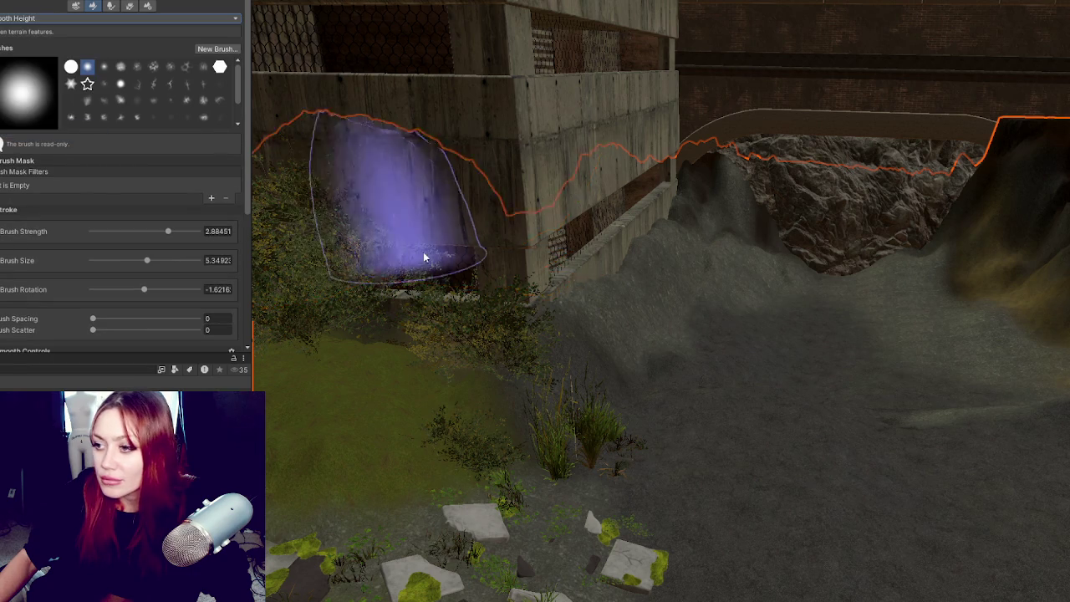
mouse_move(697, 179)
mouse_down()
mouse_move(698, 244)
mouse_move(683, 274)
mouse_up()
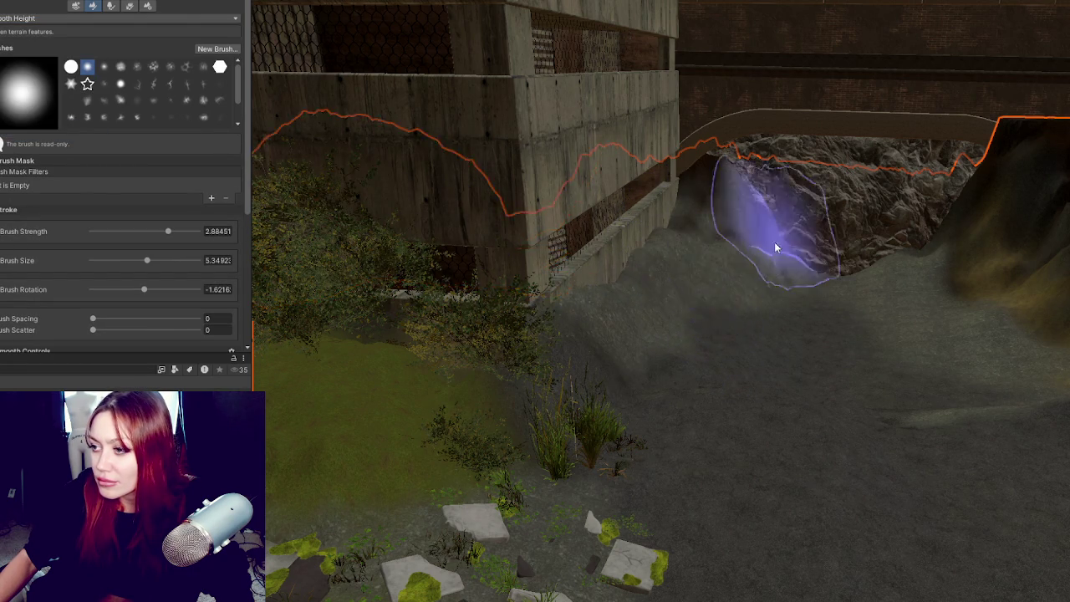
mouse_move(748, 316)
mouse_down()
mouse_move(960, 425)
mouse_move(669, 377)
mouse_move(712, 407)
mouse_move(316, 272)
mouse_up()
scroll(79, 203, down, 4)
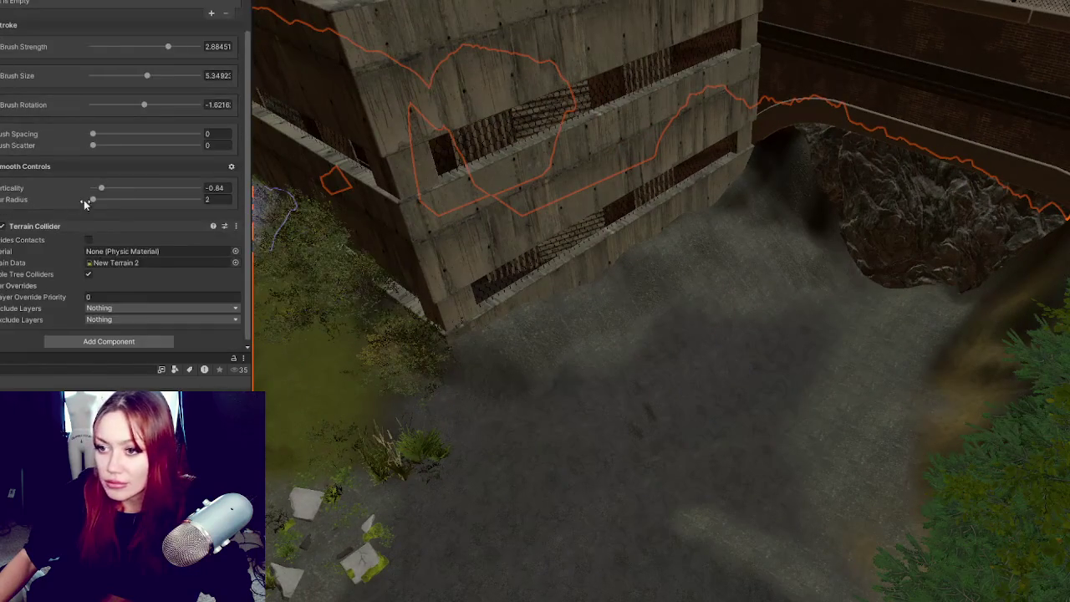
Step: Set smoothing radius to 40, lower brush strength to 1.07605, and smooth the path by the fence
drag(102, 204, 103, 204)
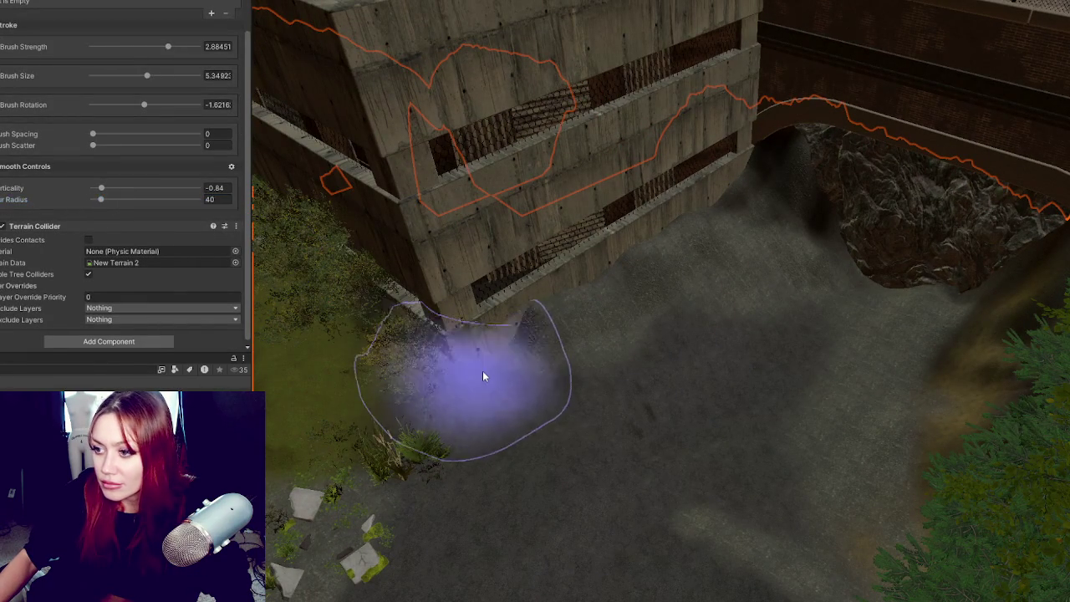
mouse_move(621, 390)
mouse_down()
mouse_move(461, 413)
mouse_move(585, 389)
mouse_move(661, 433)
mouse_move(625, 375)
mouse_up()
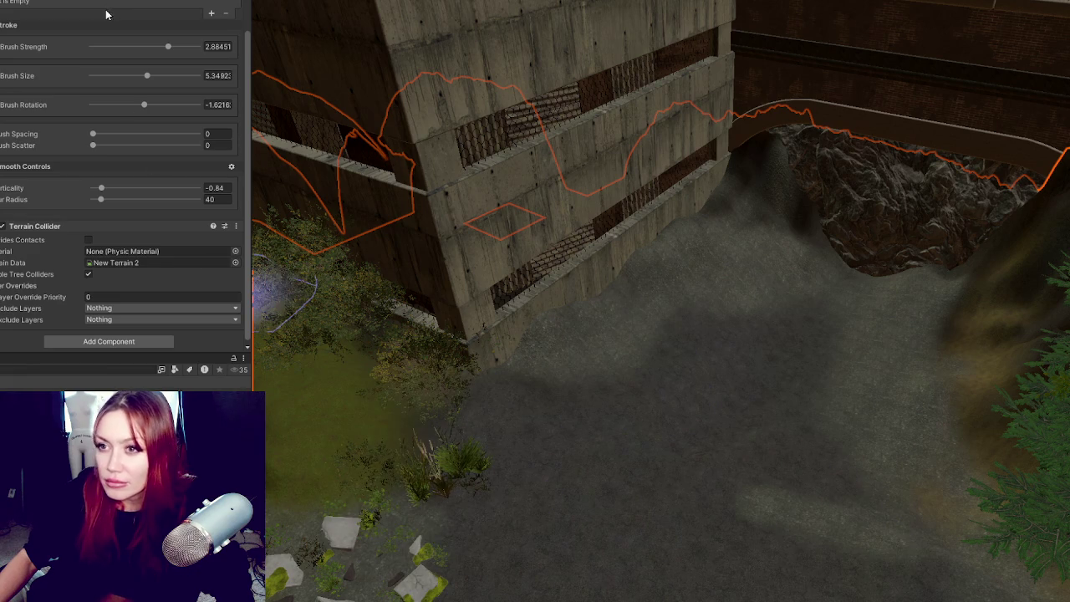
mouse_move(769, 477)
mouse_down()
mouse_move(640, 66)
mouse_move(705, 179)
mouse_move(852, 319)
mouse_move(693, 289)
mouse_up()
key(a)
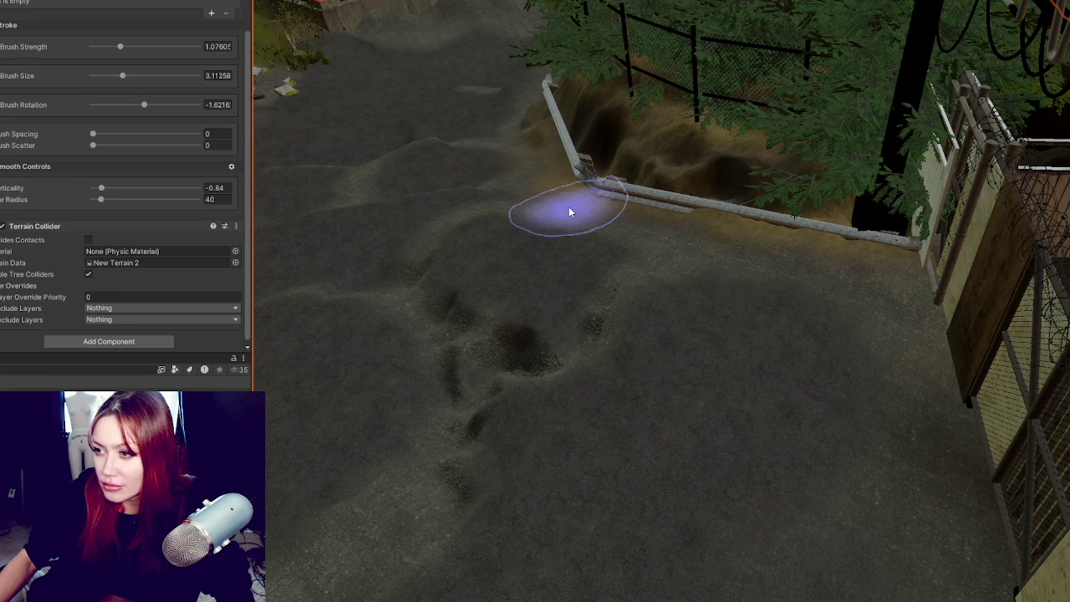
drag(482, 134, 544, 148)
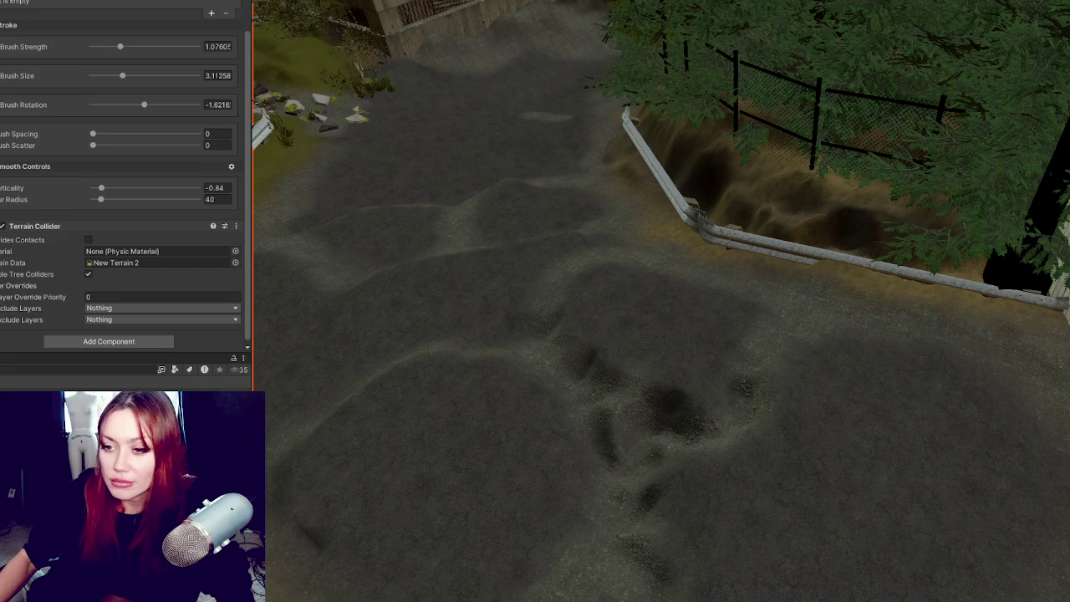
scroll(125, 167, up, 10)
click(50, 17)
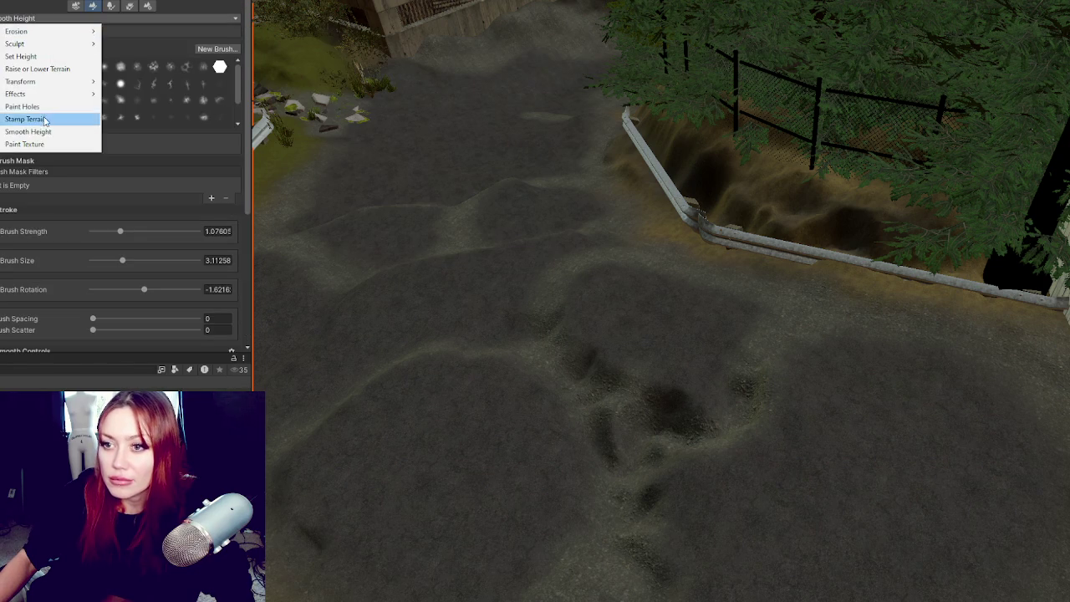
Step: Paint a Grass_B_TerrainLayer strip along the right side of the road by the fence
click(42, 144)
scroll(91, 146, down, 10)
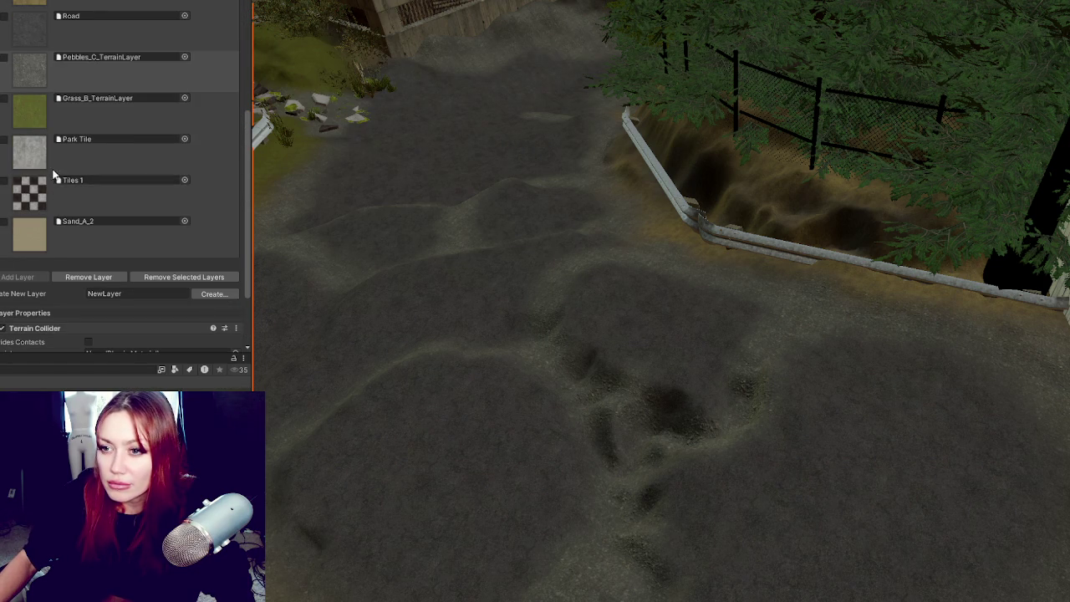
click(35, 163)
click(50, 122)
mouse_move(908, 308)
mouse_down()
mouse_move(974, 360)
mouse_move(705, 271)
mouse_up()
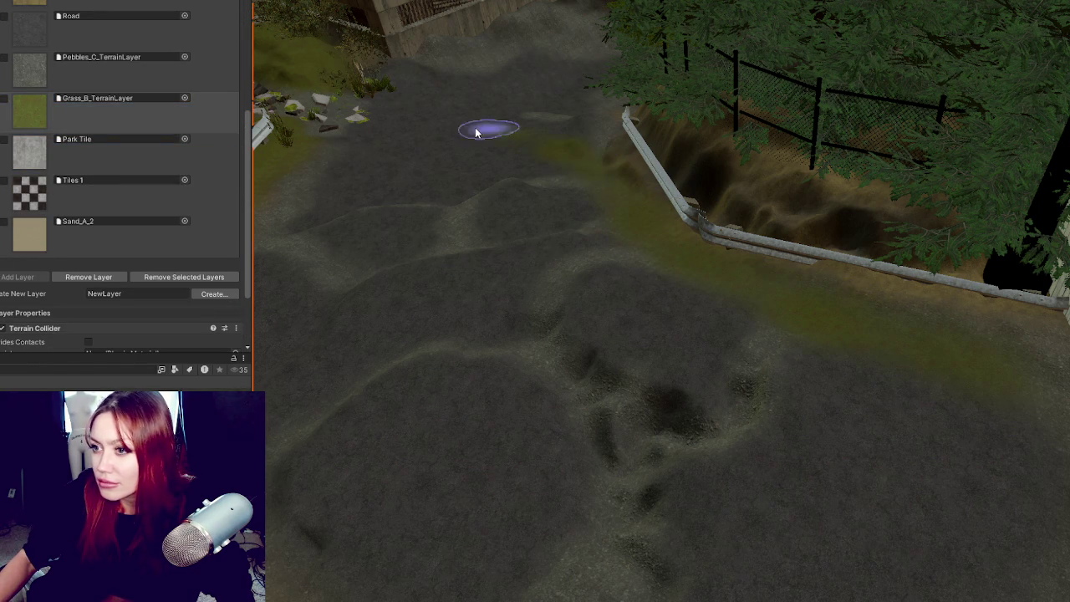
mouse_move(605, 200)
mouse_down()
mouse_move(901, 354)
mouse_move(1029, 493)
mouse_move(963, 397)
mouse_up()
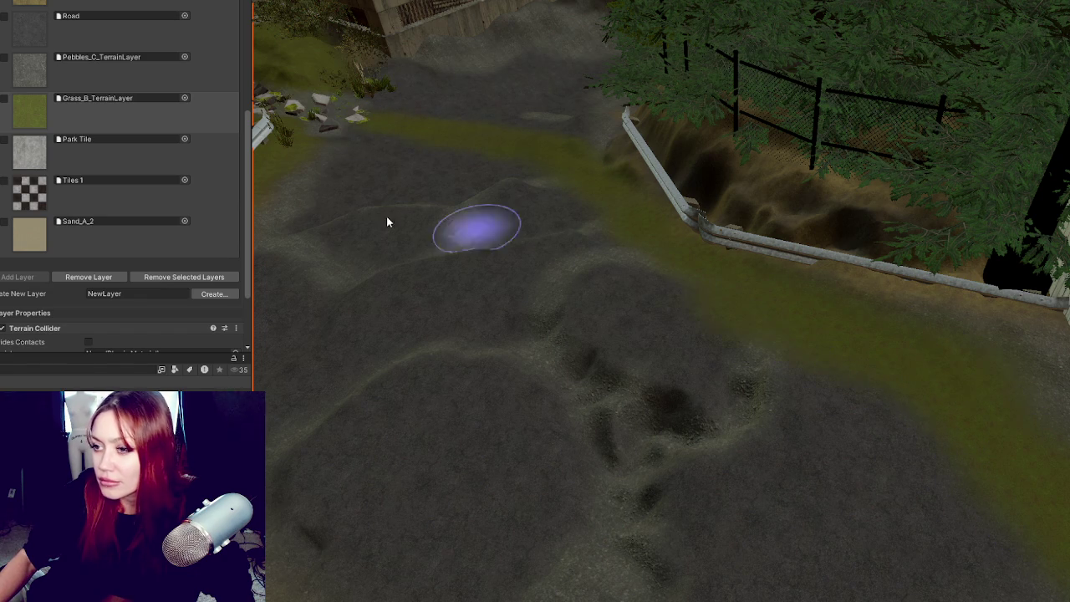
Step: Repaint the grass strip with a brown dirt texture
click(35, 5)
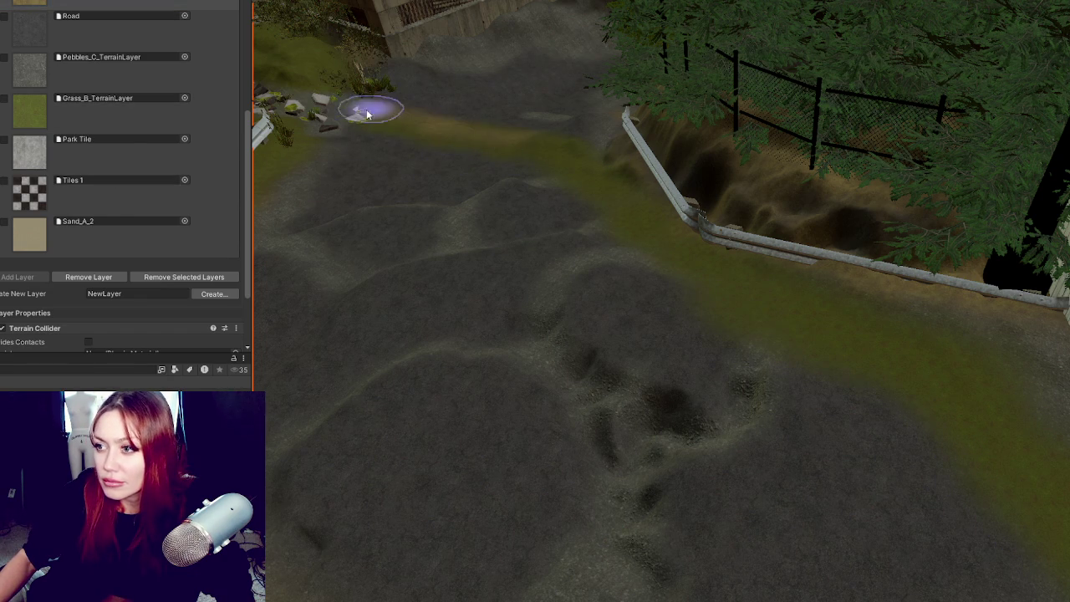
mouse_move(530, 166)
mouse_down()
mouse_move(1022, 502)
mouse_move(1032, 492)
mouse_move(615, 220)
mouse_up()
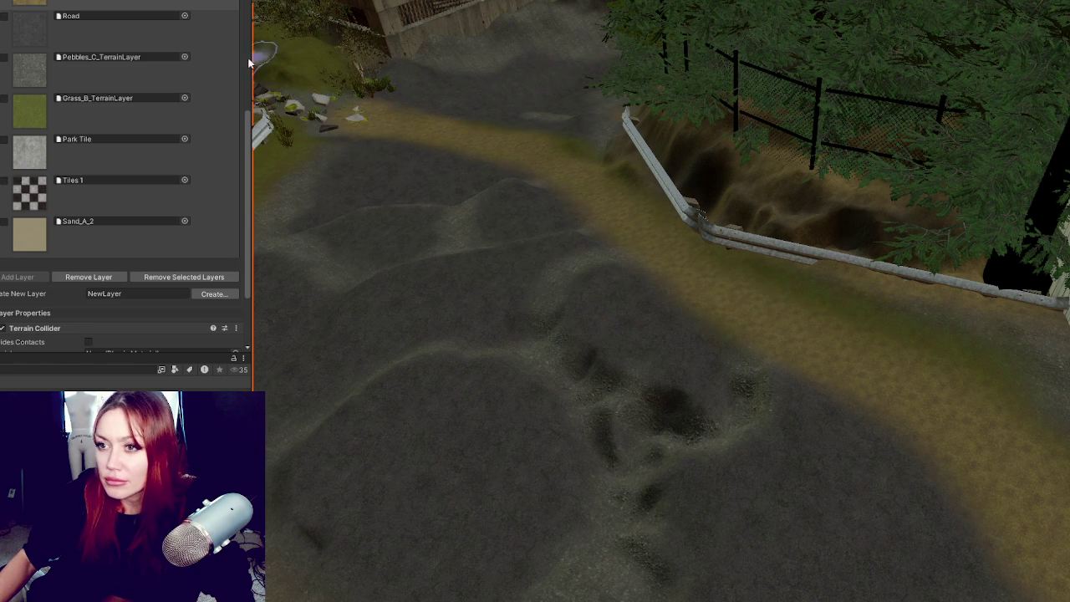
click(26, 29)
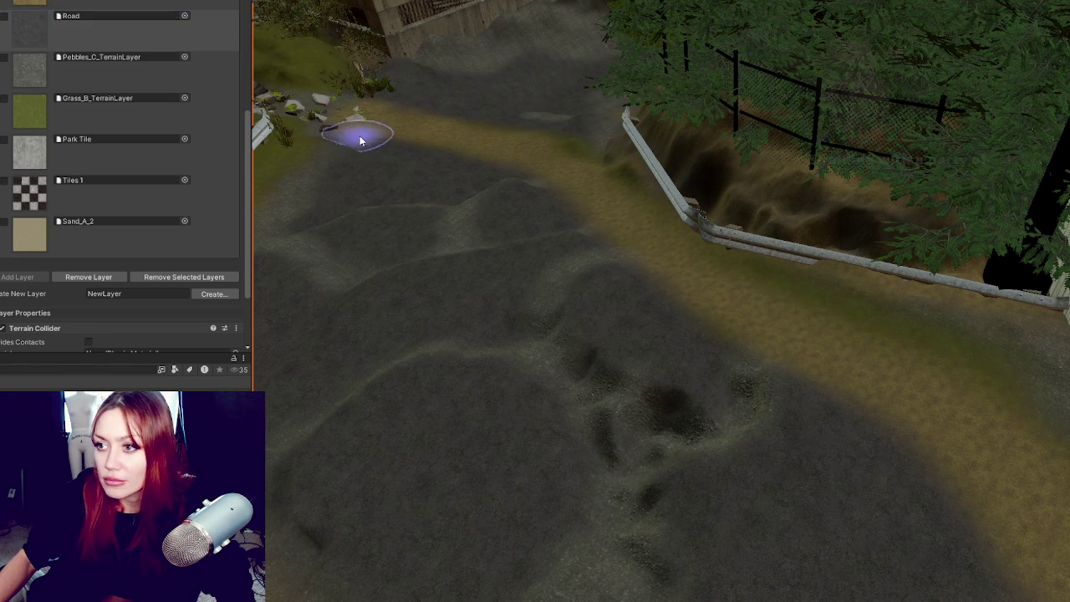
scroll(136, 294, down, 3)
scroll(135, 293, up, 10)
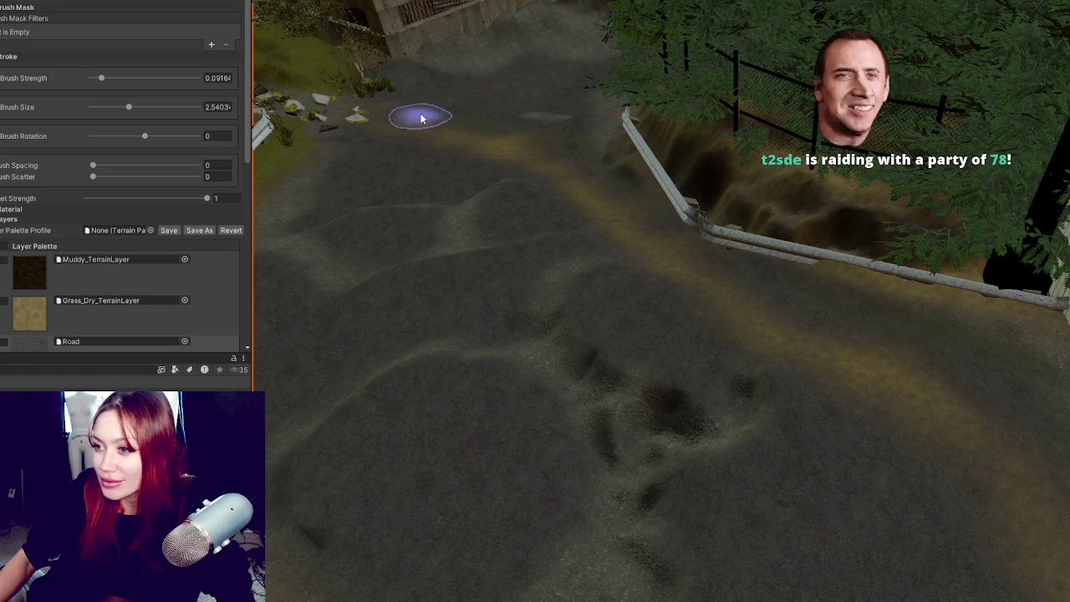
Step: Orbit to a steeper view of the path and pick Pebbles_C_TerrainLayer as the paint texture
mouse_move(389, 289)
mouse_down()
mouse_move(686, 315)
mouse_move(707, 282)
mouse_move(831, 299)
mouse_move(535, 251)
mouse_up()
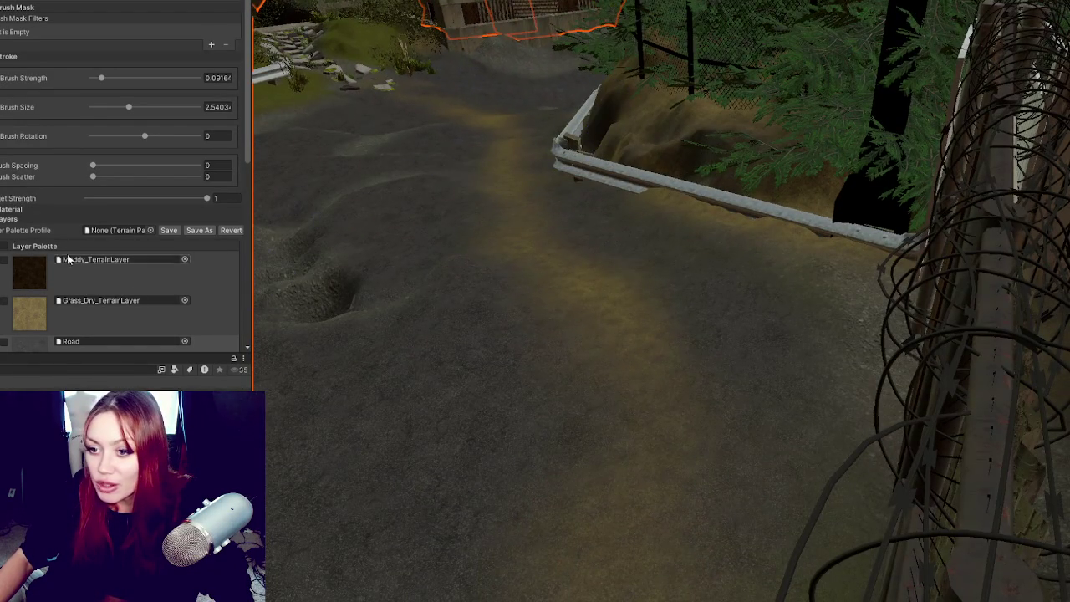
scroll(81, 180, down, 5)
scroll(81, 180, down, 3)
click(50, 121)
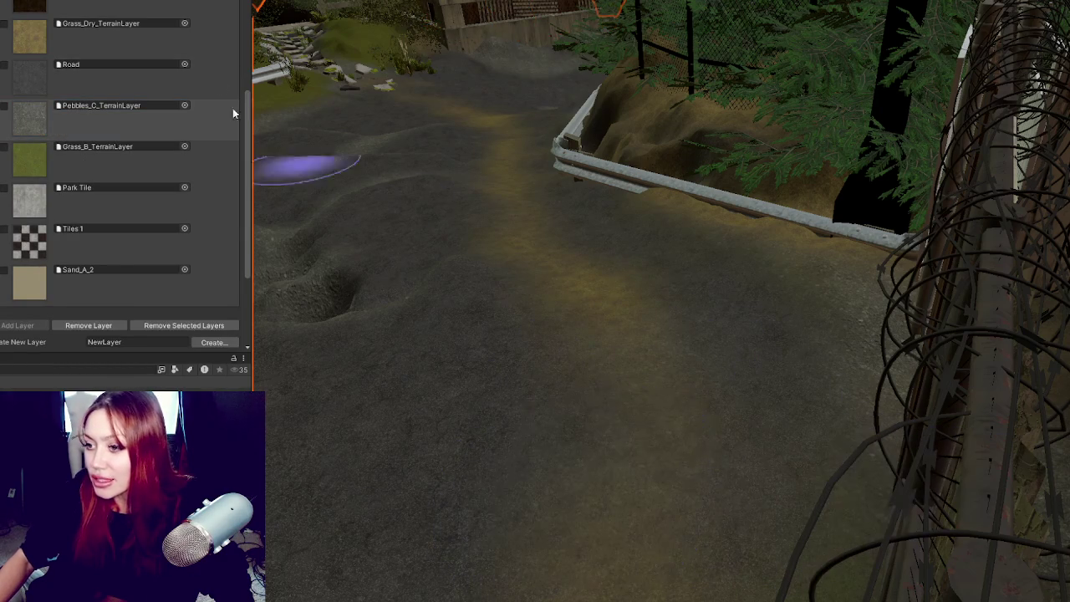
scroll(132, 43, up, 8)
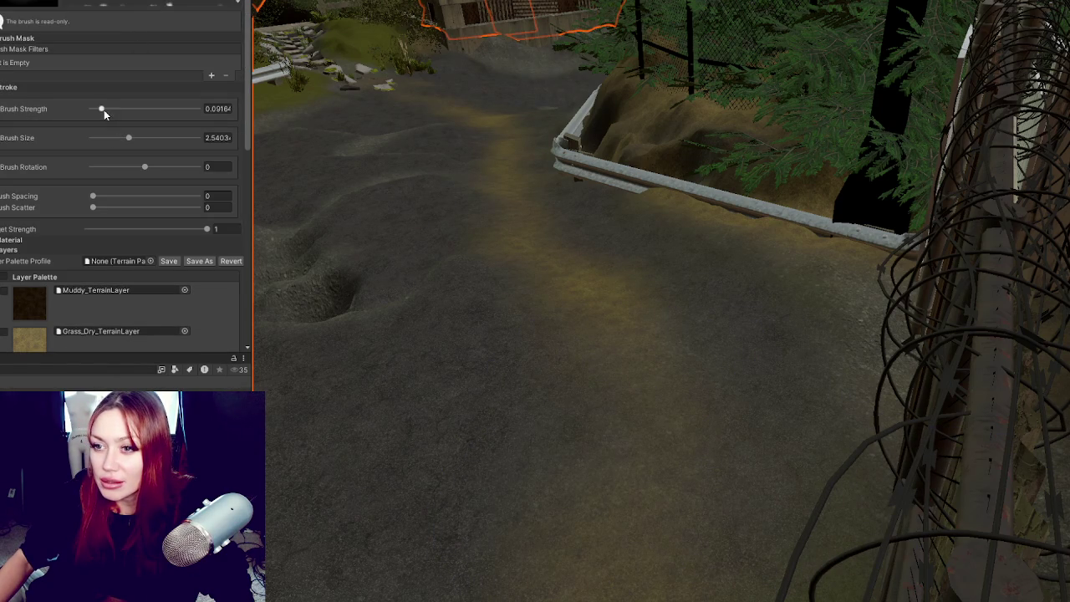
Step: Shrink the paint brush size to 1.65853 and frame the guard rail and fence
click(114, 137)
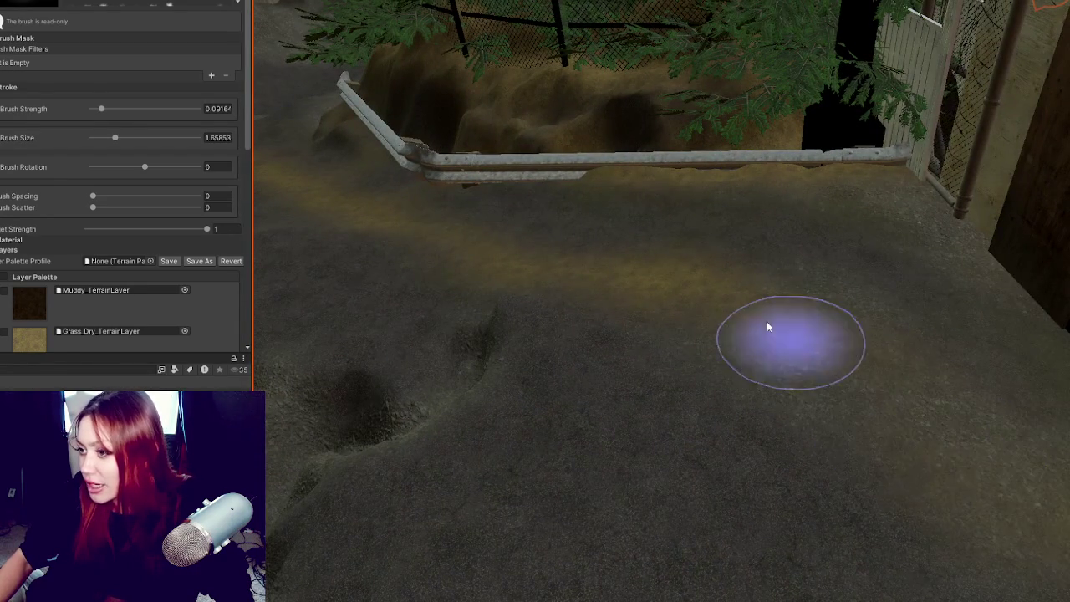
drag(613, 256, 1037, 365)
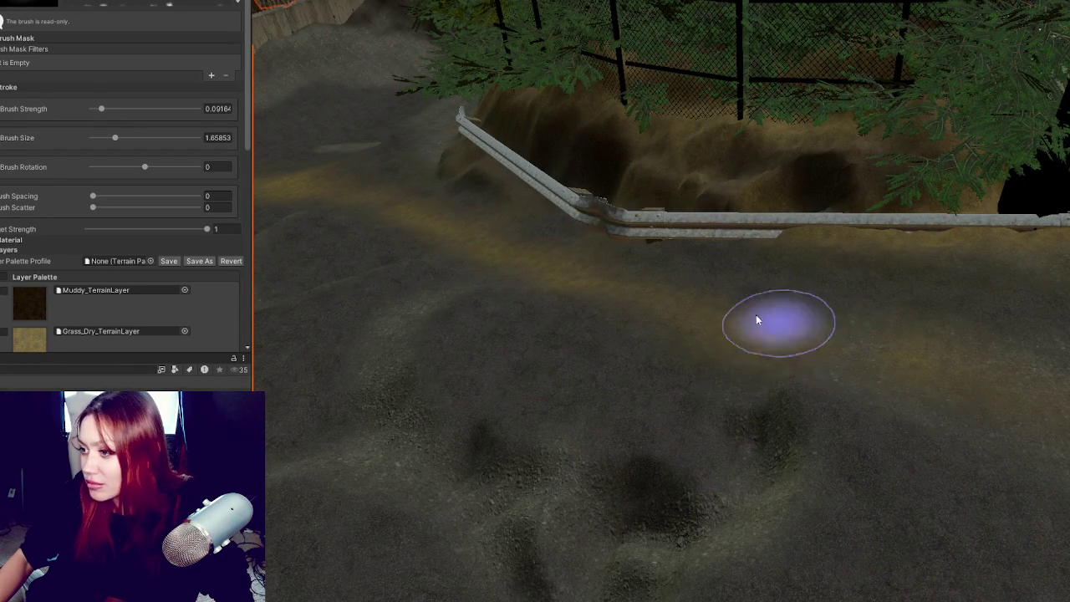
mouse_move(598, 285)
mouse_down()
mouse_move(633, 287)
mouse_move(908, 386)
mouse_up()
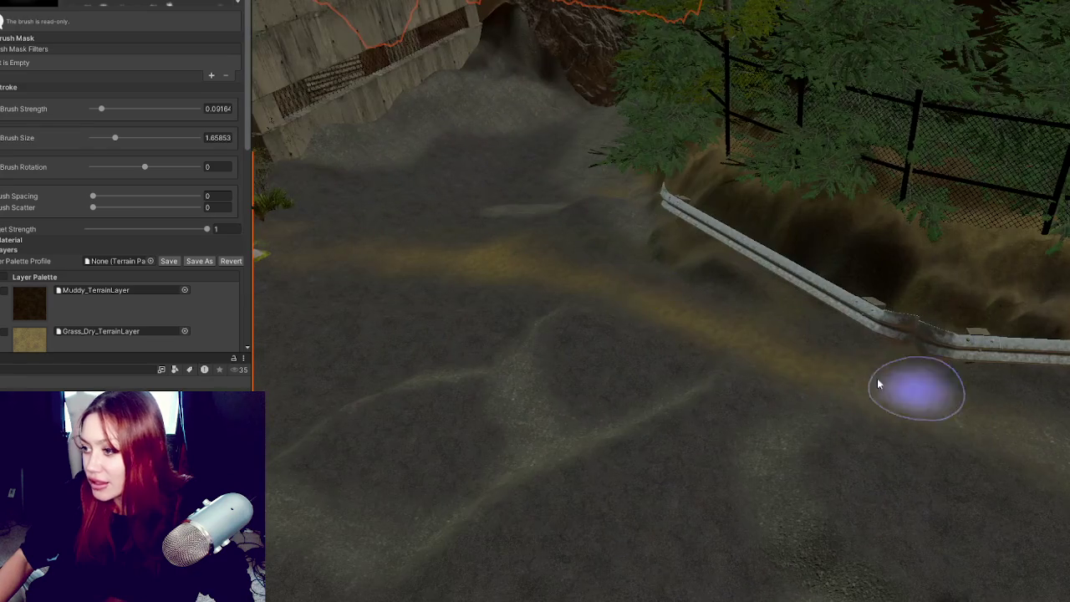
mouse_move(640, 296)
mouse_down()
mouse_move(588, 294)
mouse_move(748, 338)
mouse_up()
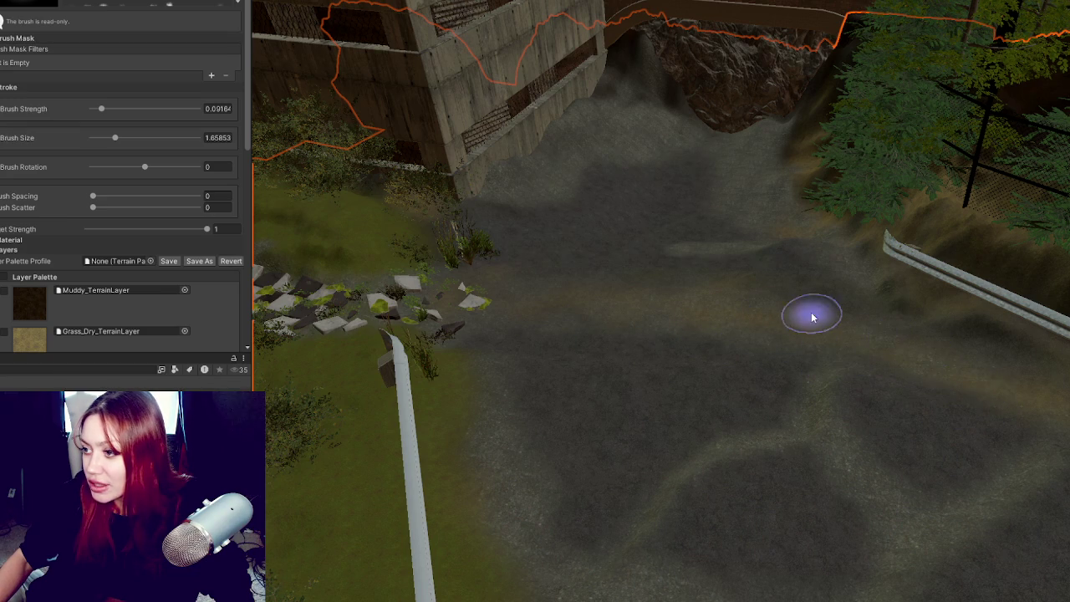
mouse_move(502, 287)
mouse_down()
mouse_move(724, 317)
mouse_move(574, 306)
mouse_up()
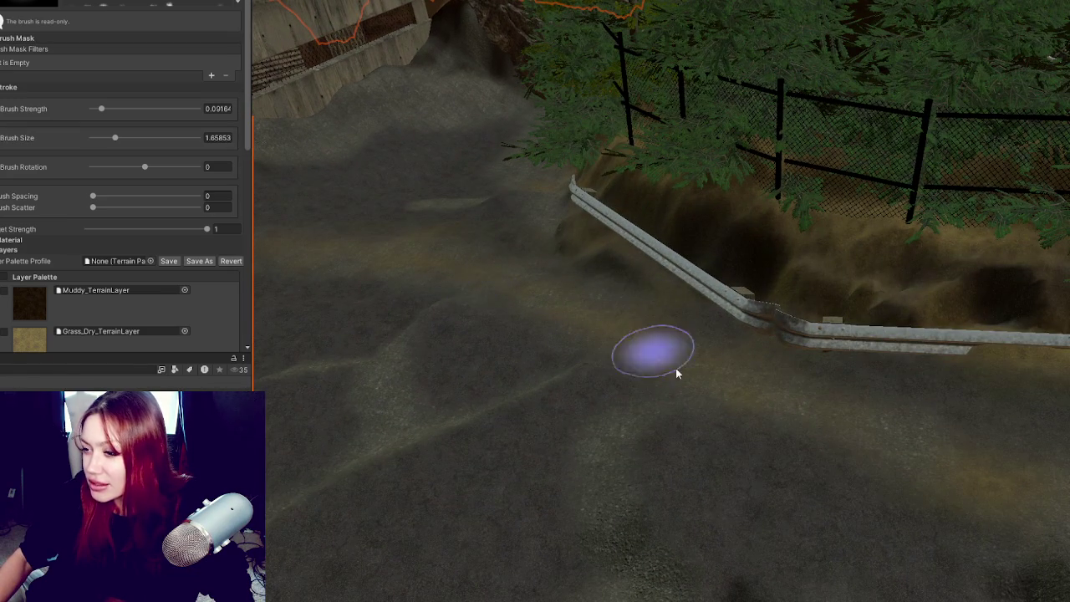
Step: Paint dark dirt onto the ground along the guard rail and fence
mouse_move(772, 406)
mouse_down()
mouse_move(846, 414)
mouse_move(482, 352)
mouse_up()
mouse_move(680, 435)
mouse_down()
mouse_move(819, 425)
mouse_move(817, 392)
mouse_up()
drag(978, 561, 948, 485)
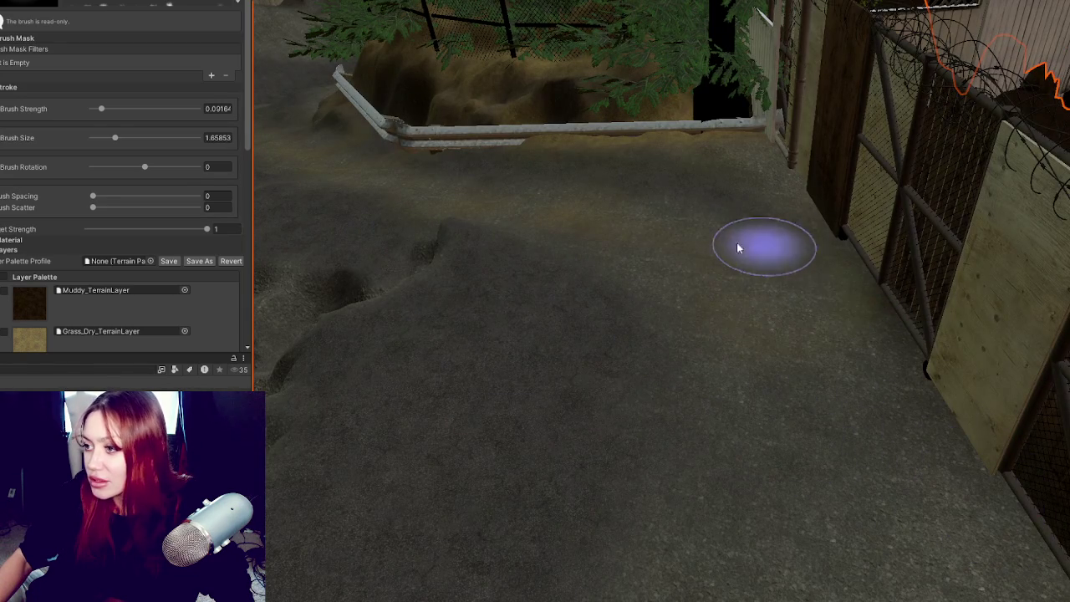
mouse_move(762, 332)
mouse_down()
mouse_move(1015, 354)
mouse_move(920, 269)
mouse_move(912, 227)
mouse_move(855, 253)
mouse_move(747, 262)
mouse_move(641, 238)
mouse_up()
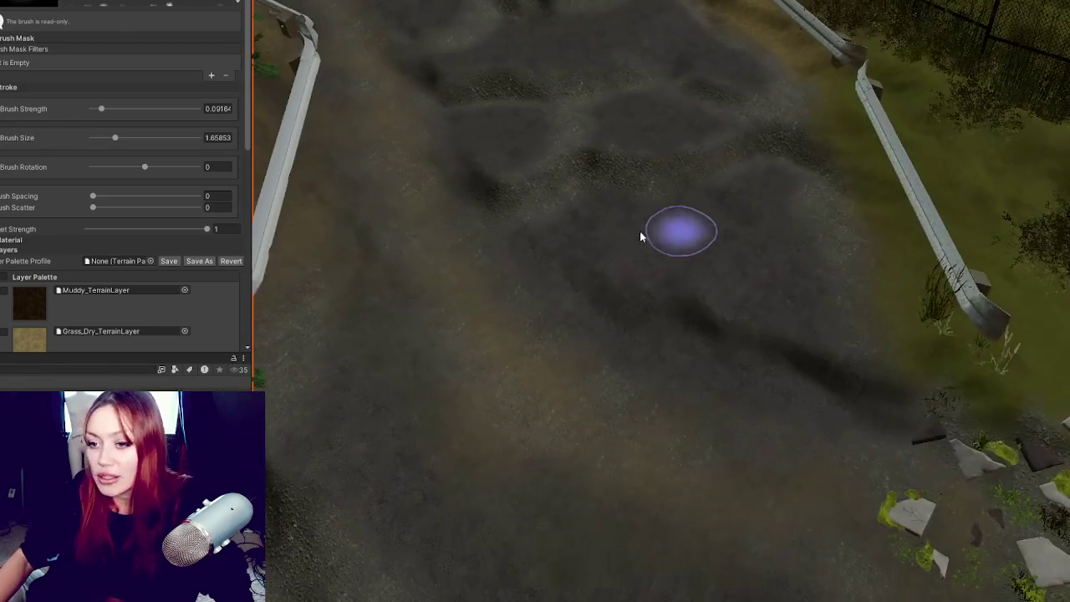
Step: Select Muddy_TerrainLayer and raise the brush size to about 2.76
click(32, 319)
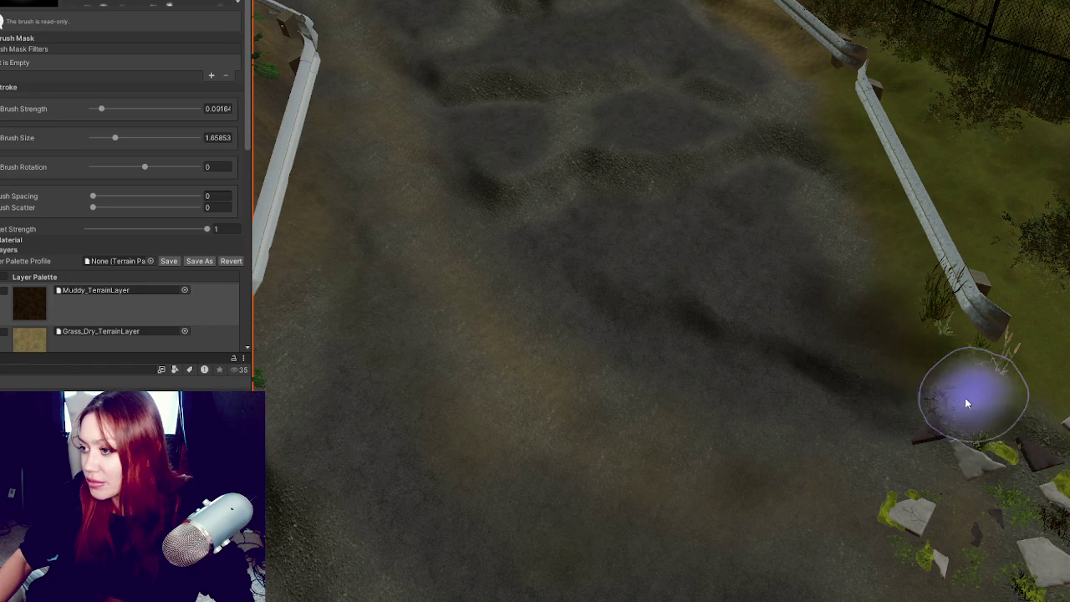
scroll(139, 64, up, 2)
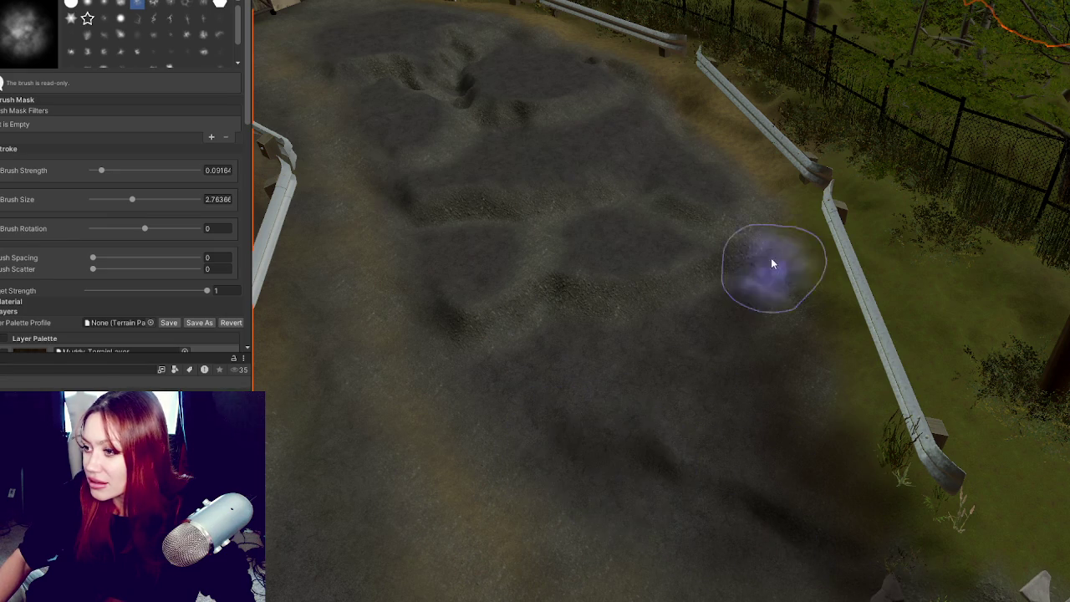
scroll(803, 320, down, 3)
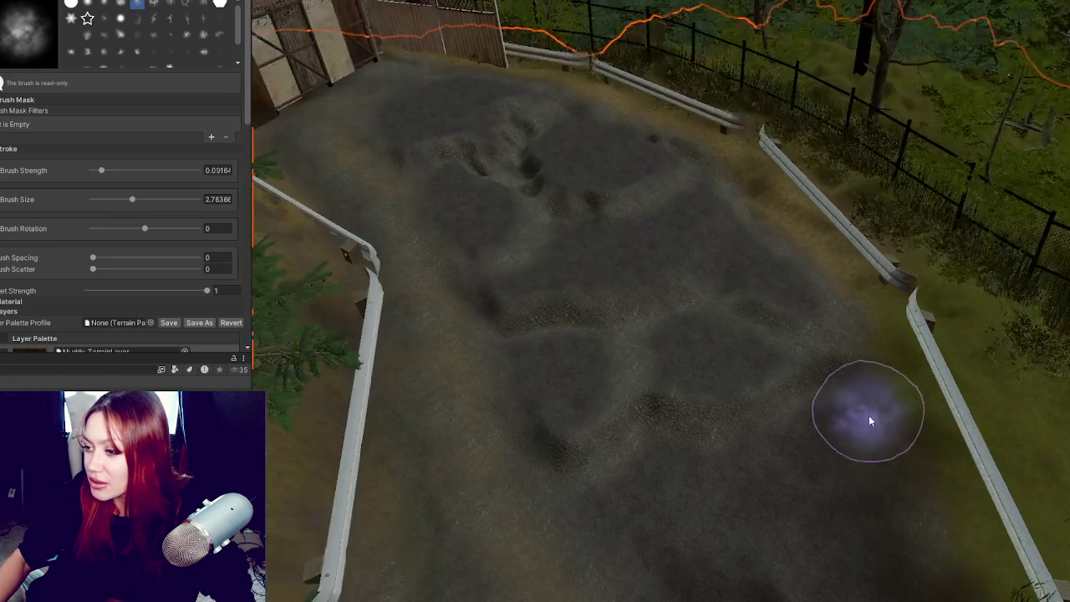
scroll(860, 418, up, 3)
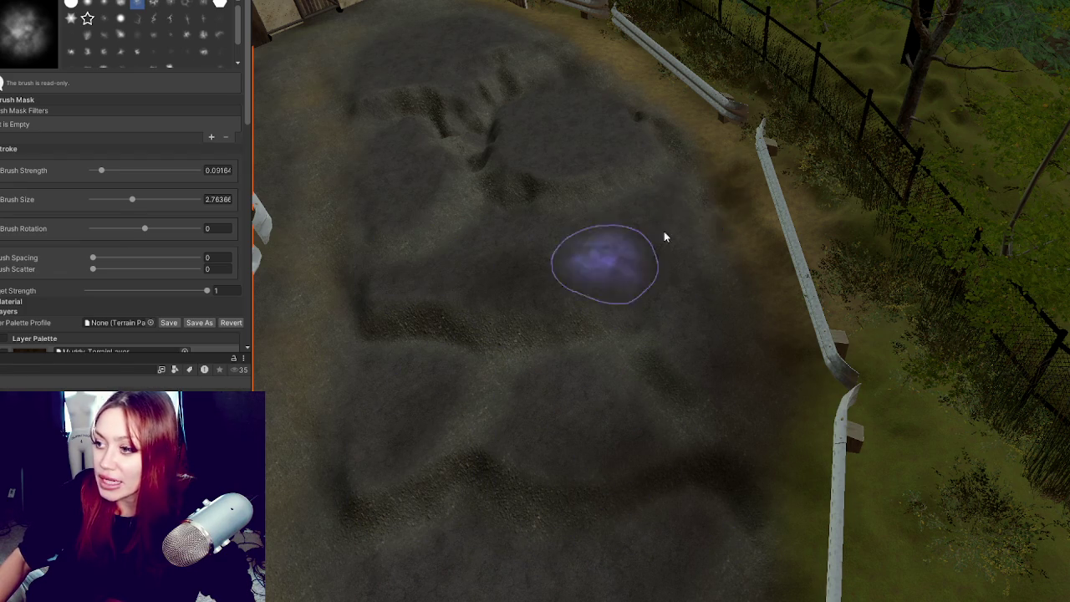
scroll(690, 239, up, 2)
scroll(818, 305, down, 3)
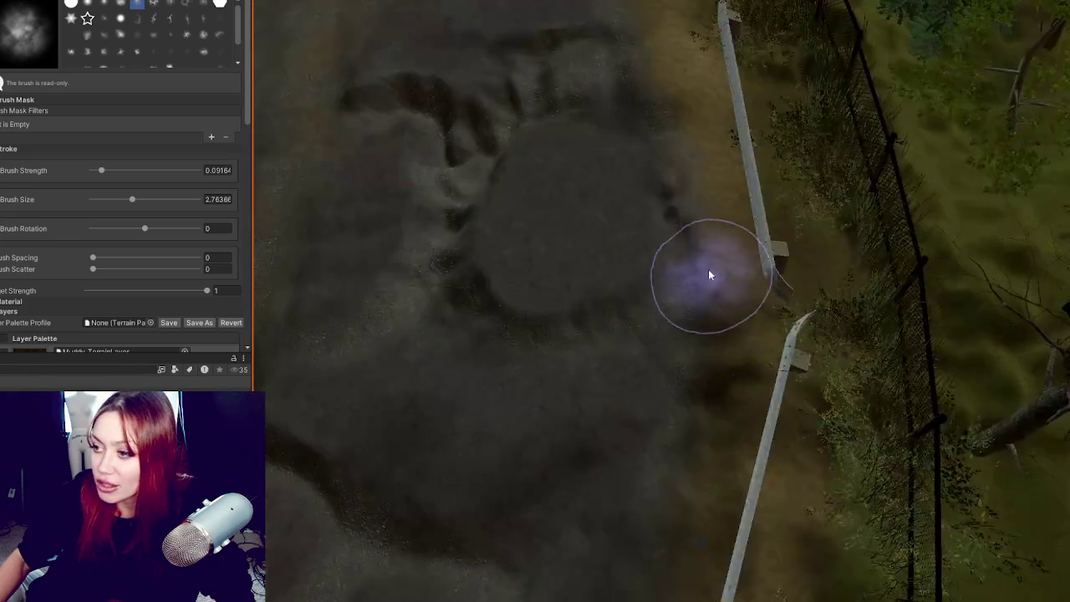
scroll(692, 164, up, 3)
scroll(869, 288, down, 3)
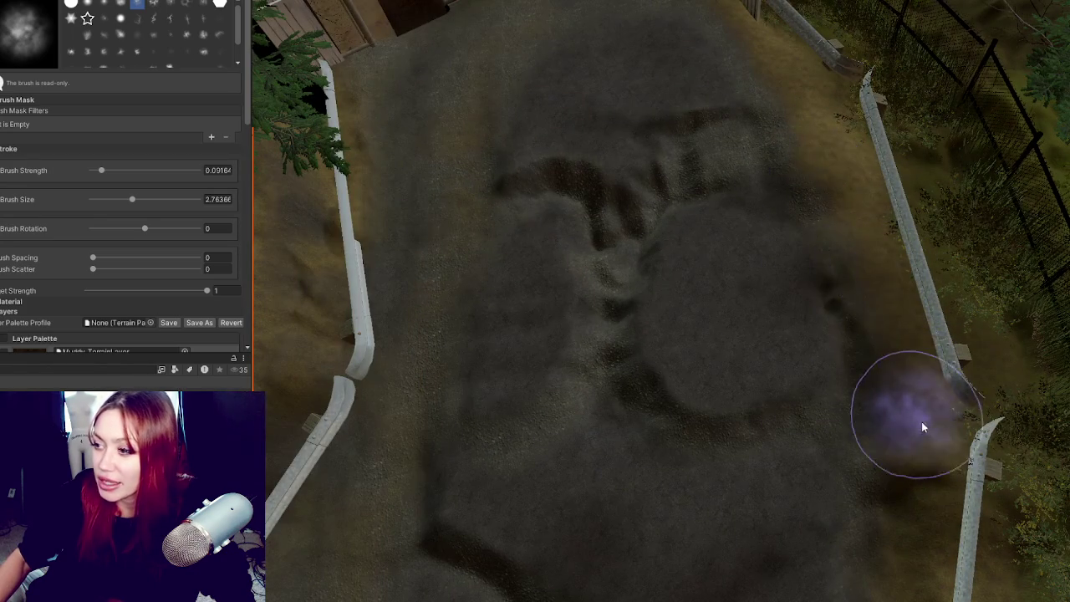
scroll(761, 92, up, 3)
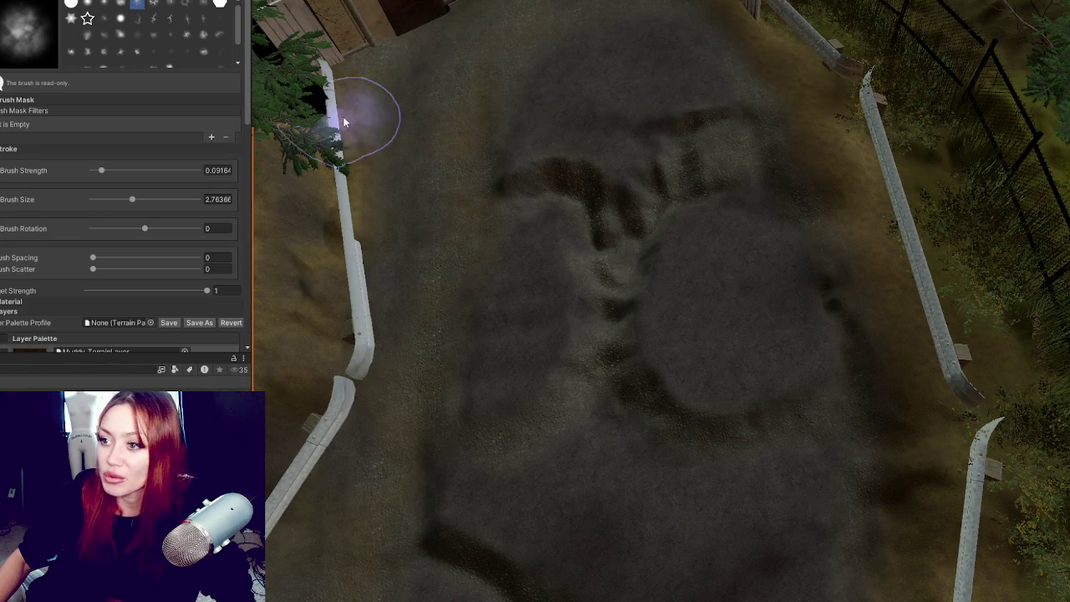
scroll(517, 212, up, 2)
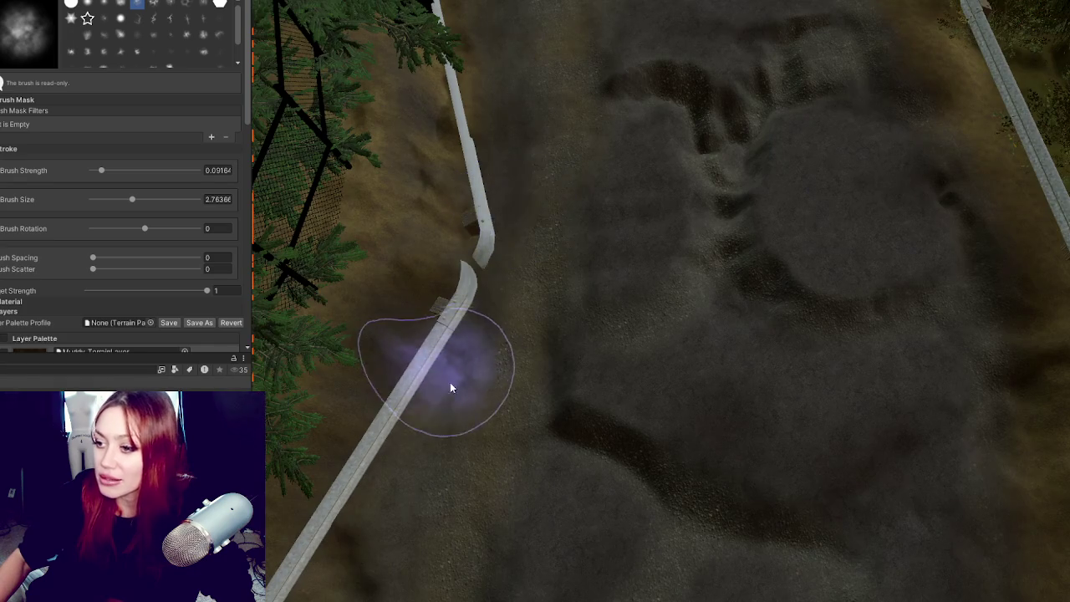
scroll(496, 287, down, 1)
scroll(441, 429, up, 1)
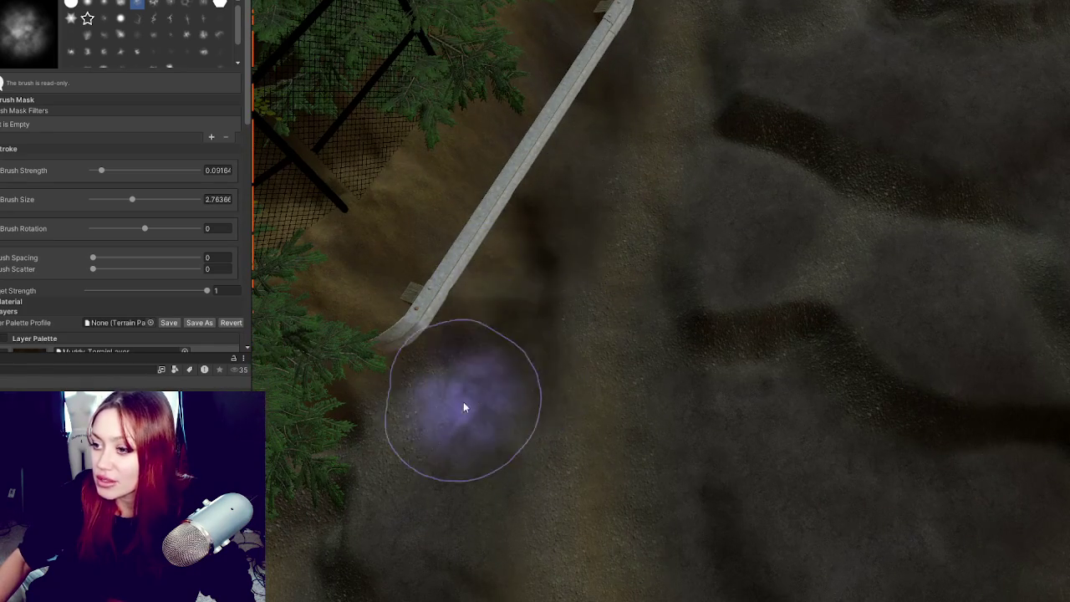
Step: Paint patchy mud across the path between the rails, near the rocks and mid-path
drag(464, 400, 516, 212)
drag(458, 198, 537, 225)
scroll(551, 250, down, 2)
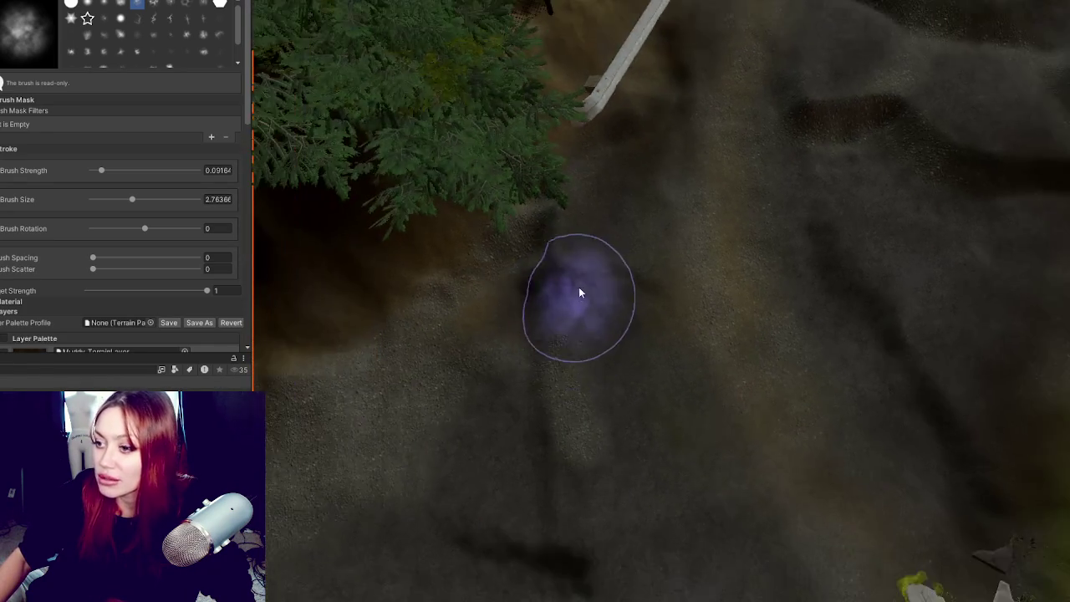
mouse_move(657, 315)
mouse_down()
mouse_move(571, 421)
mouse_move(701, 340)
mouse_up()
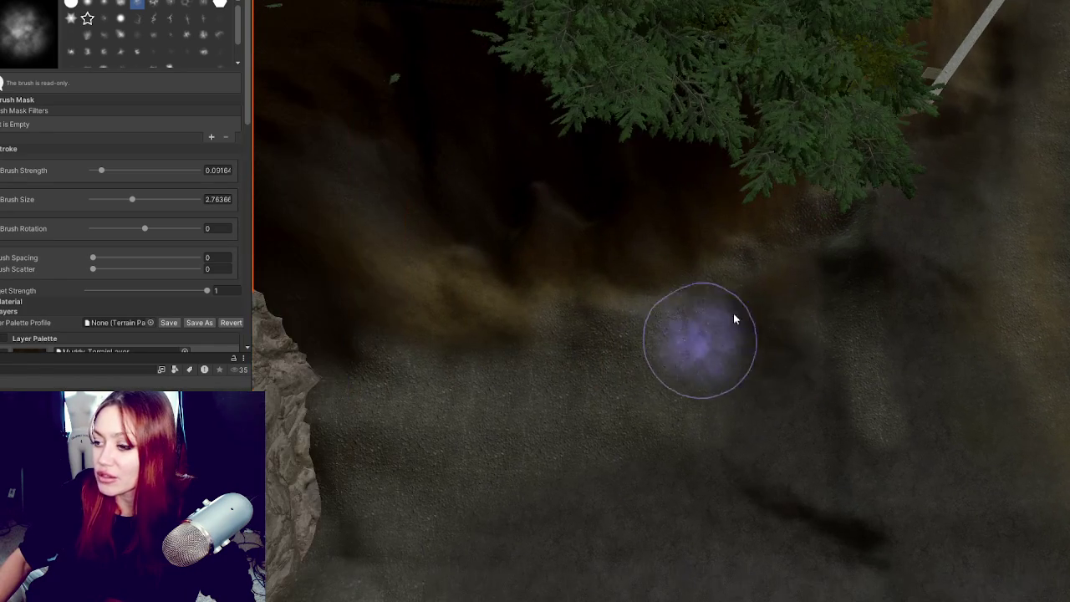
drag(570, 436, 490, 437)
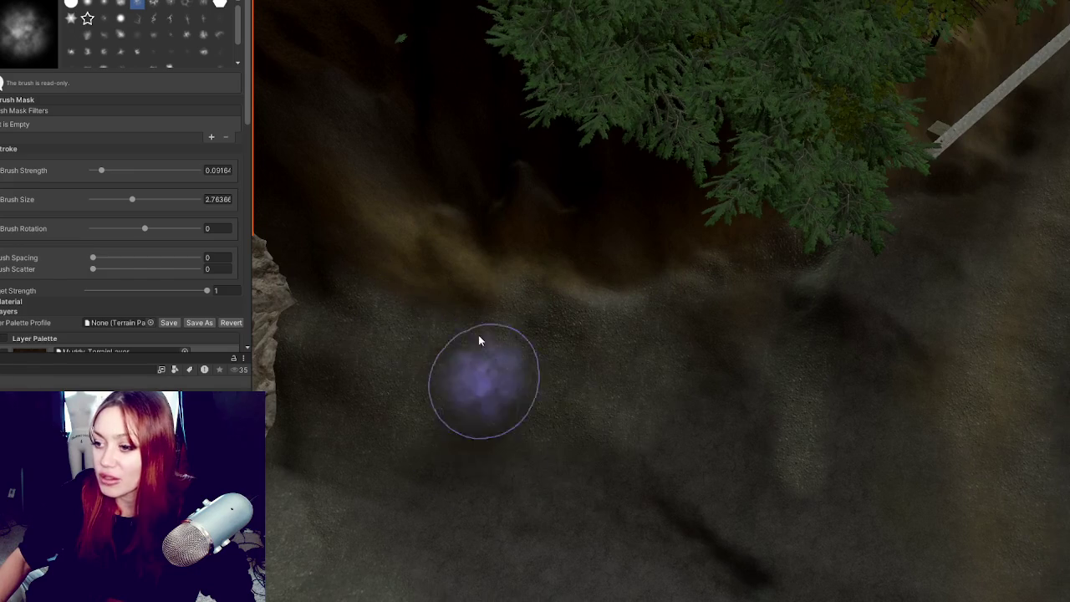
mouse_move(661, 339)
mouse_down()
mouse_move(644, 351)
mouse_move(527, 209)
mouse_up()
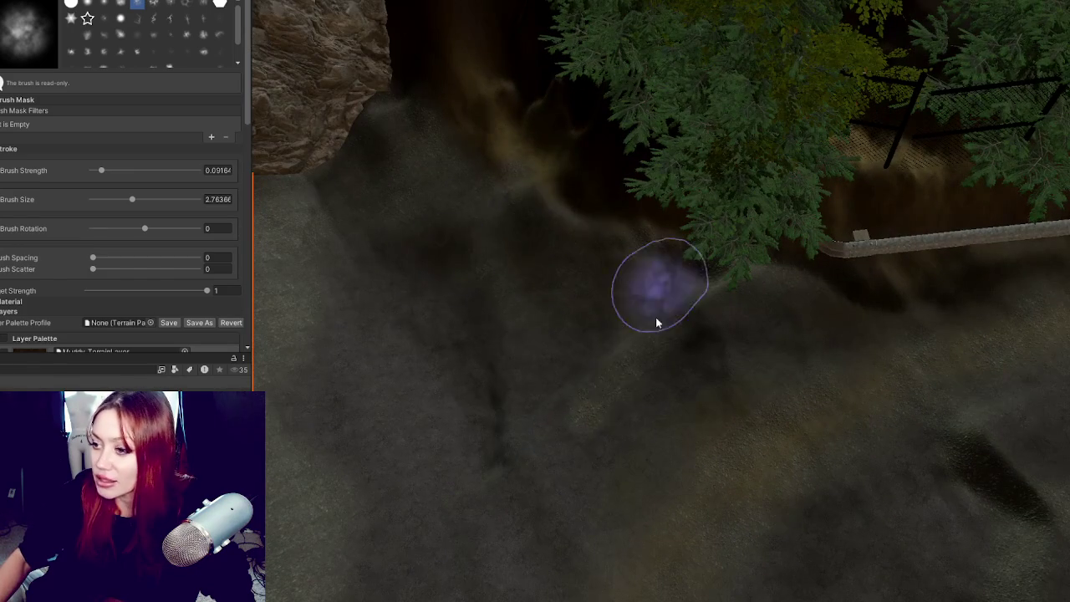
mouse_move(535, 362)
mouse_down()
mouse_move(774, 485)
mouse_move(815, 319)
mouse_up()
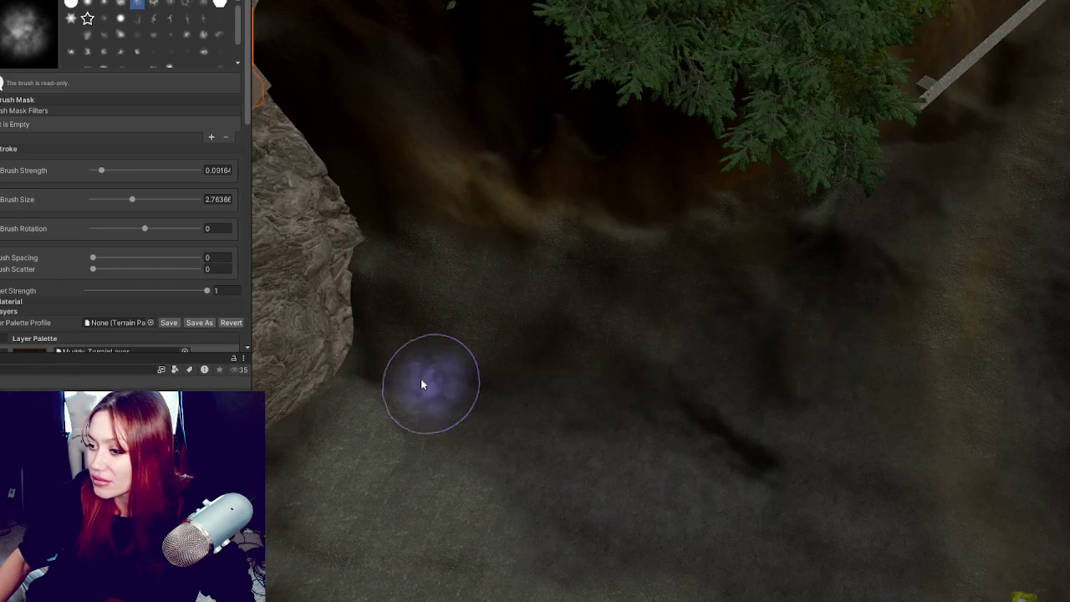
drag(614, 304, 573, 287)
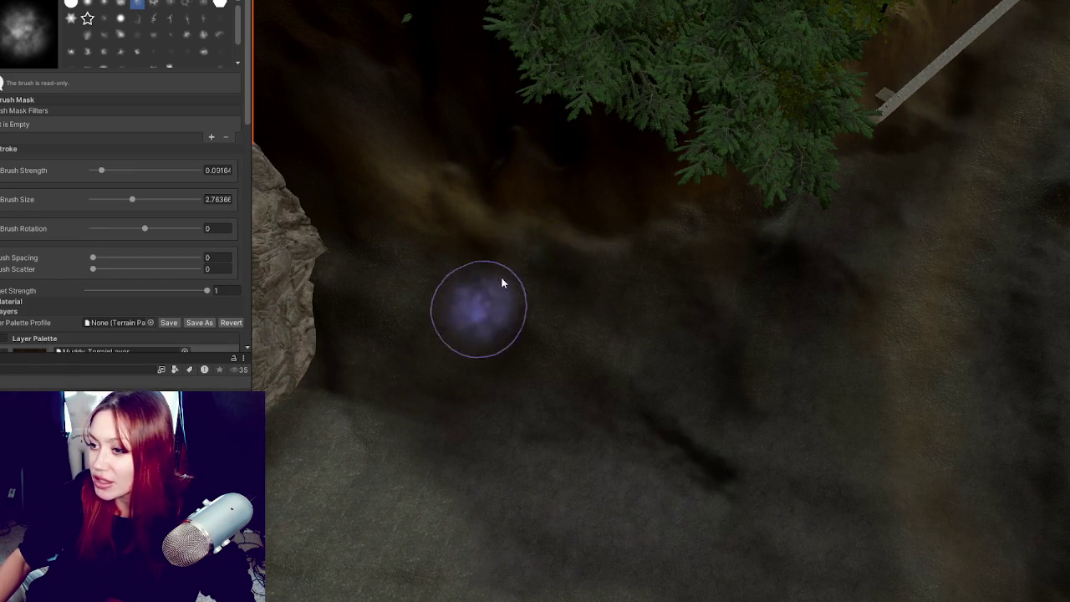
drag(469, 282, 466, 320)
mouse_move(652, 110)
mouse_down()
mouse_move(779, 289)
mouse_move(695, 256)
mouse_move(846, 140)
mouse_up()
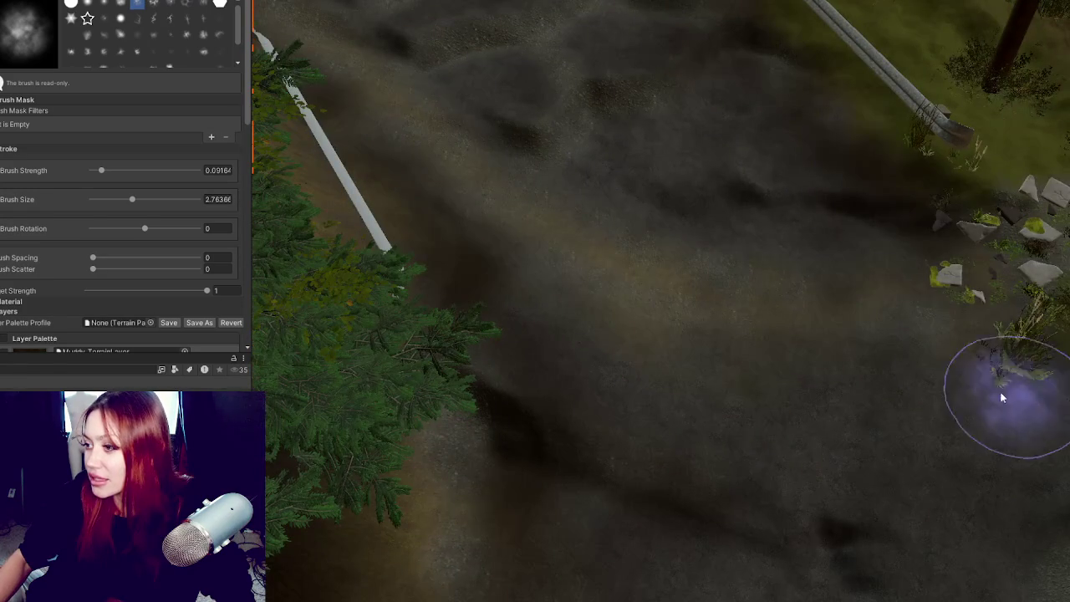
drag(1041, 436, 879, 507)
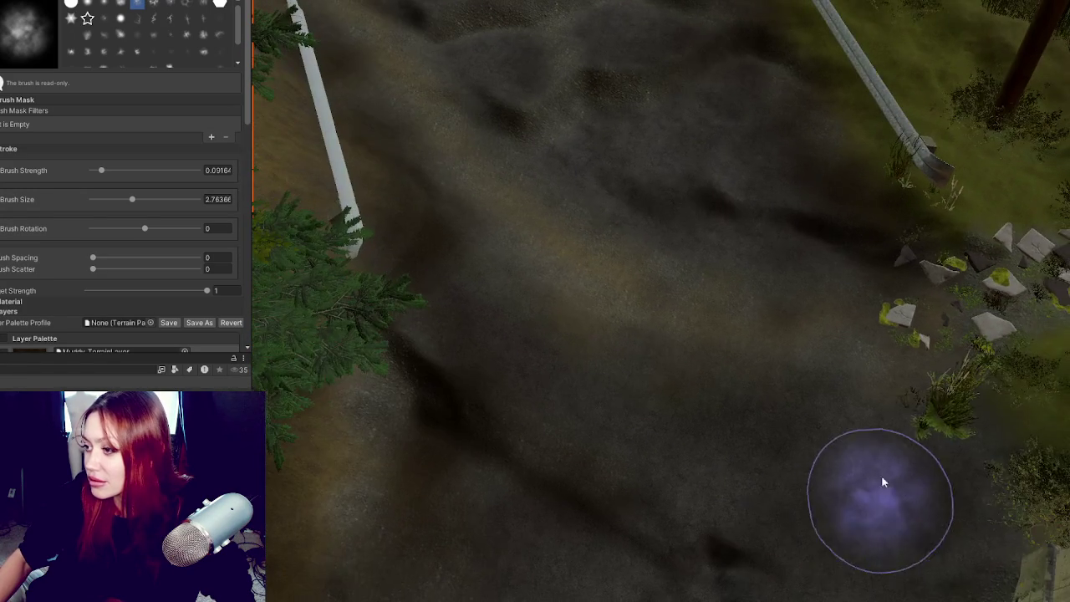
mouse_move(661, 194)
mouse_down()
mouse_move(710, 359)
mouse_move(538, 442)
mouse_up()
mouse_move(718, 375)
mouse_down()
mouse_move(559, 283)
mouse_move(673, 318)
mouse_move(836, 411)
mouse_up()
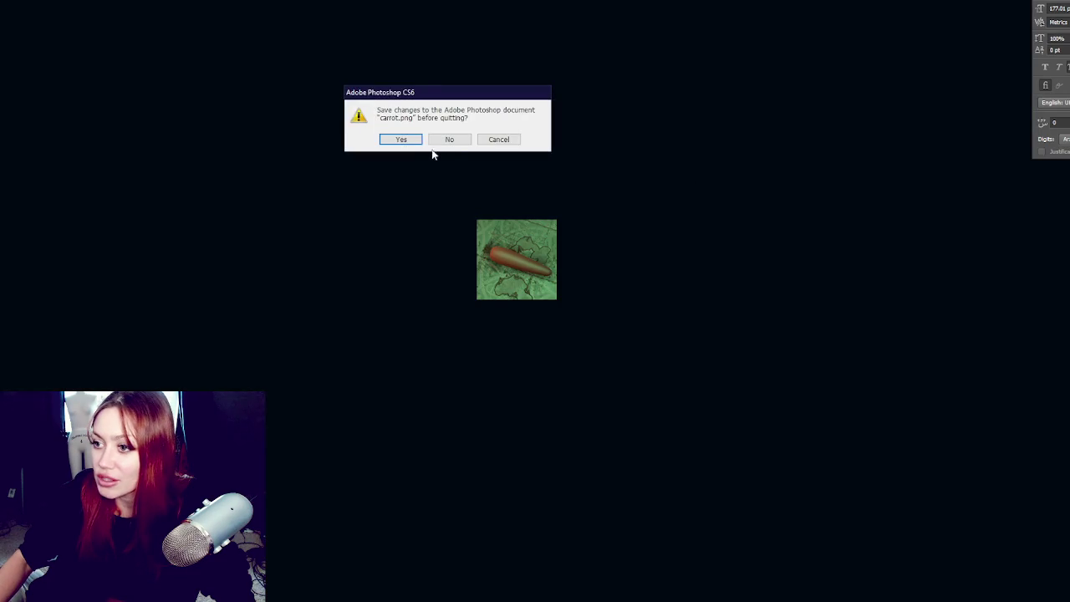
Step: Answer the 'Save changes to carrot.png' prompt so Photoshop can quit
click(449, 140)
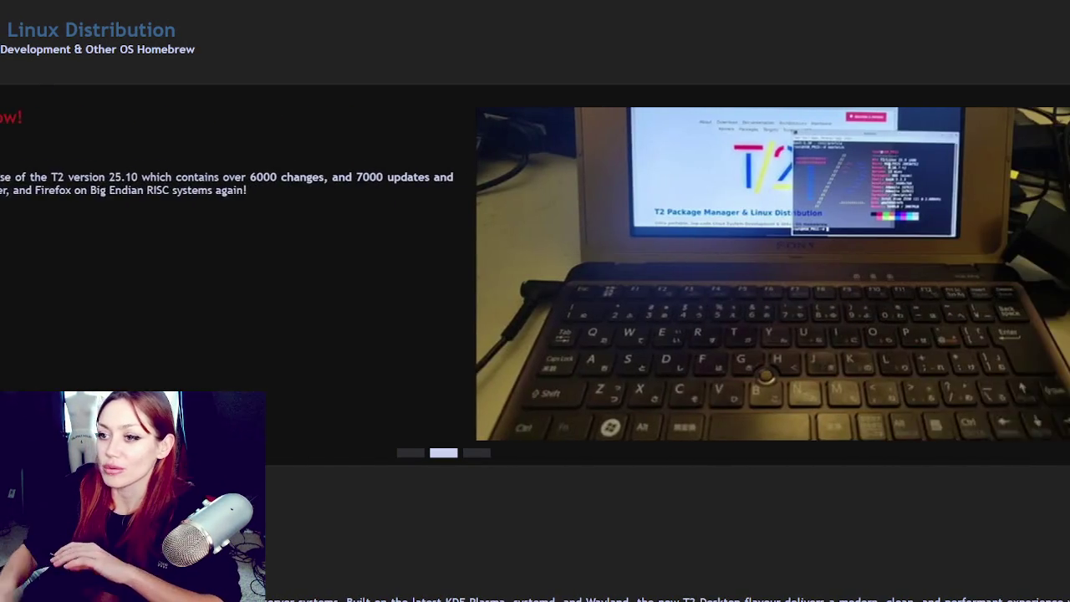
Step: Reset the slideshow to its first slide and scroll down to the T2 Desktop (Preview) news
click(412, 451)
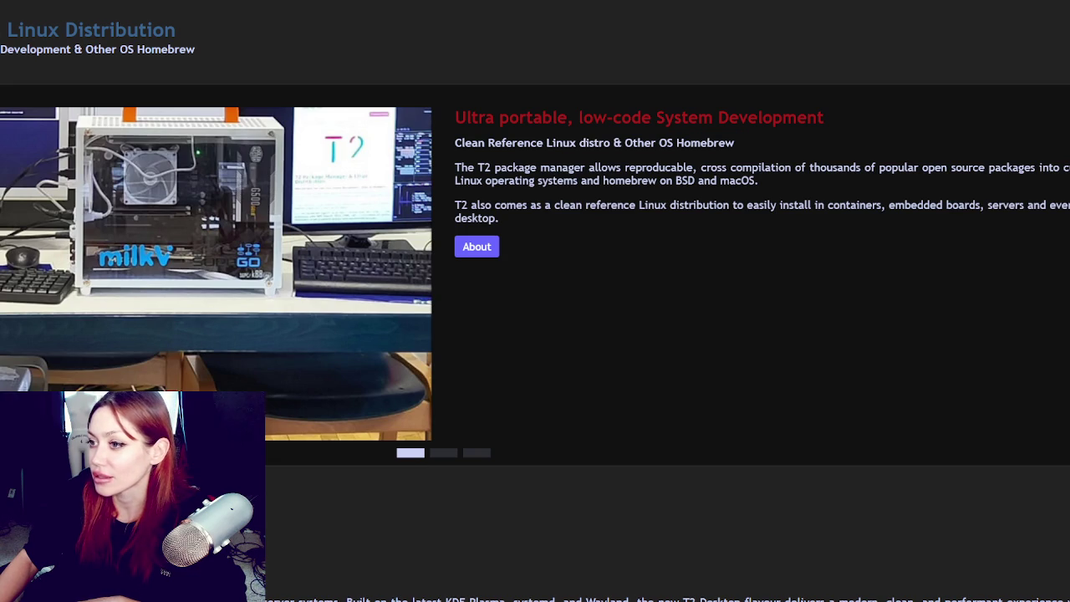
scroll(878, 246, down, 3)
scroll(881, 248, down, 2)
scroll(880, 249, down, 2)
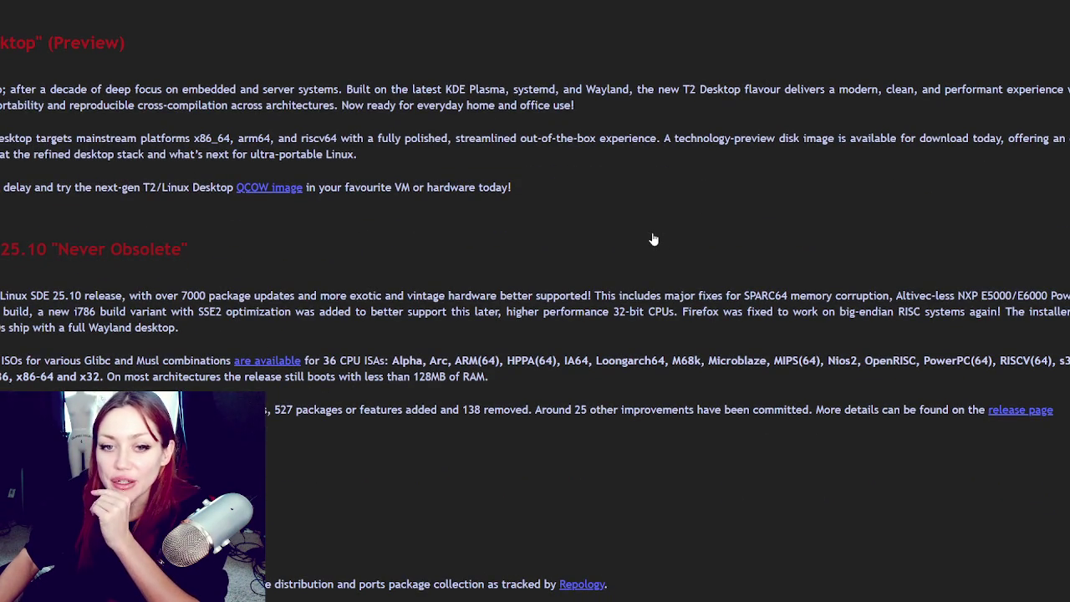
scroll(654, 240, down, 10)
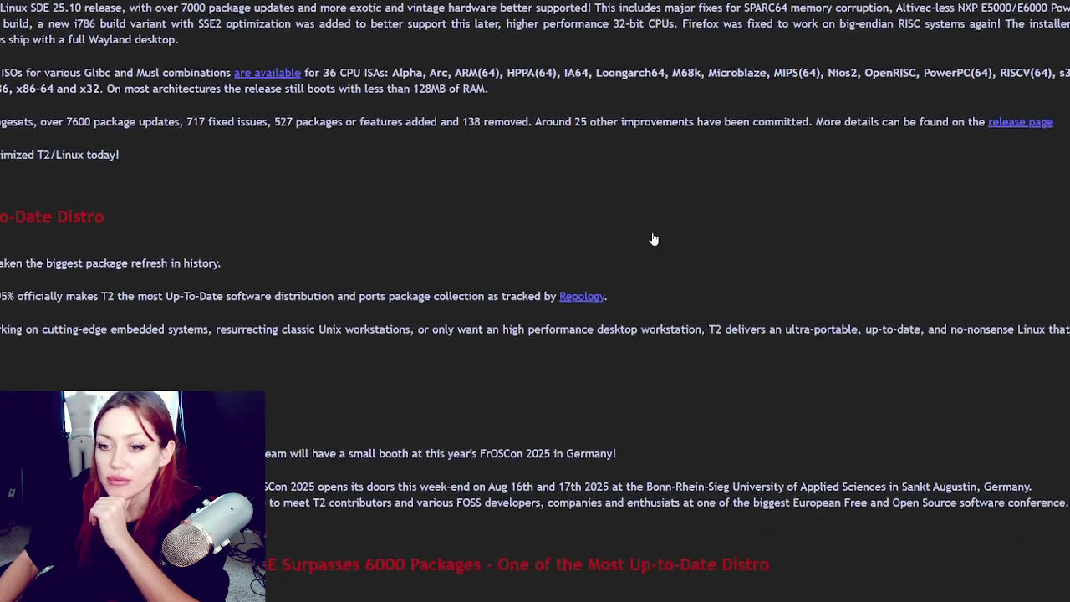
scroll(654, 237, up, 10)
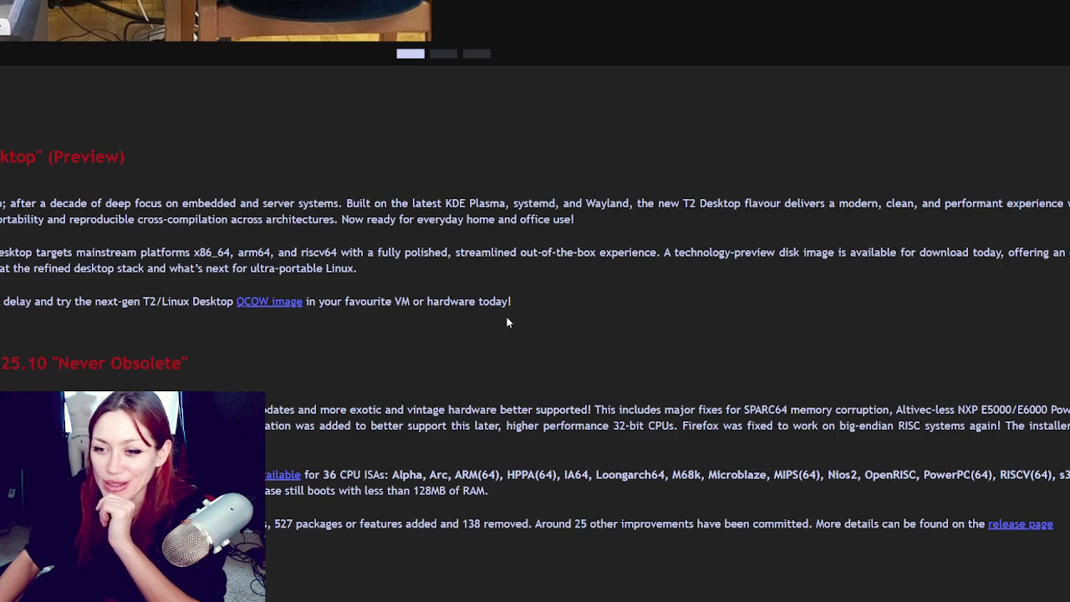
scroll(506, 322, up, 1)
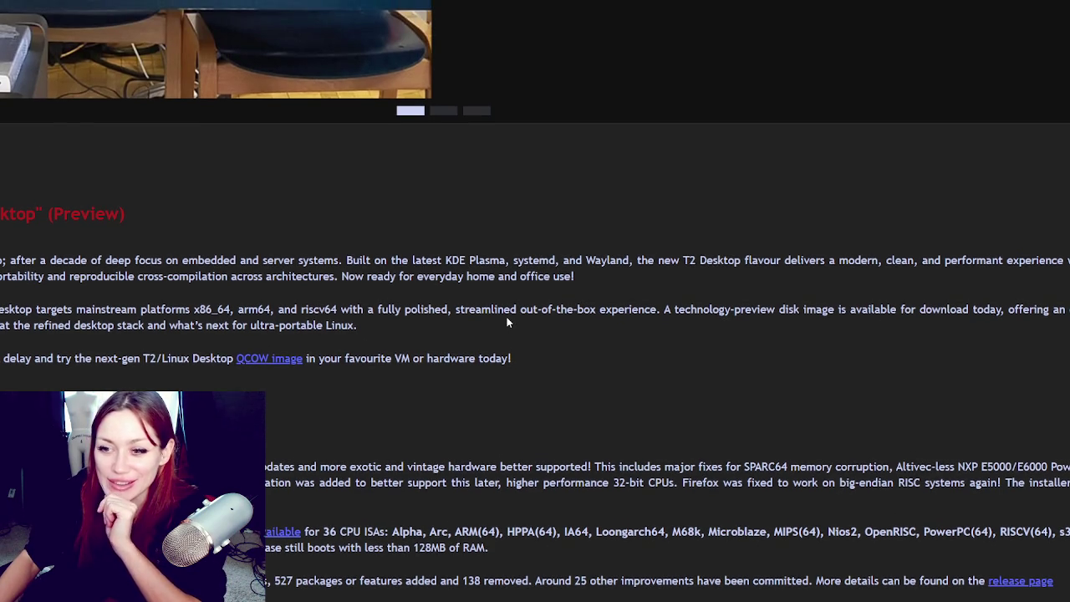
scroll(507, 322, down, 1)
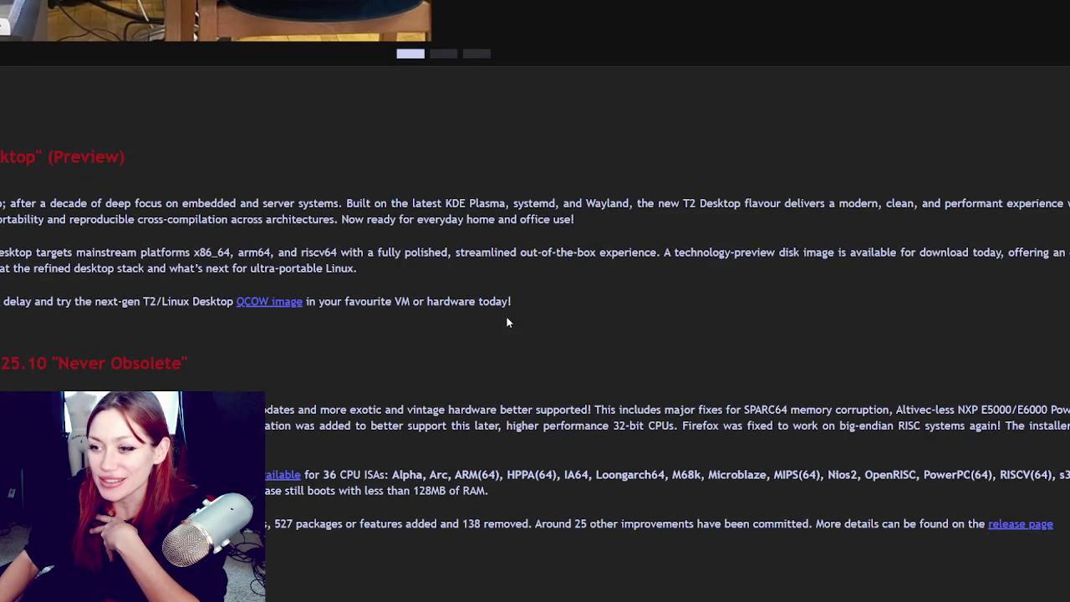
drag(75, 203, 102, 268)
click(499, 306)
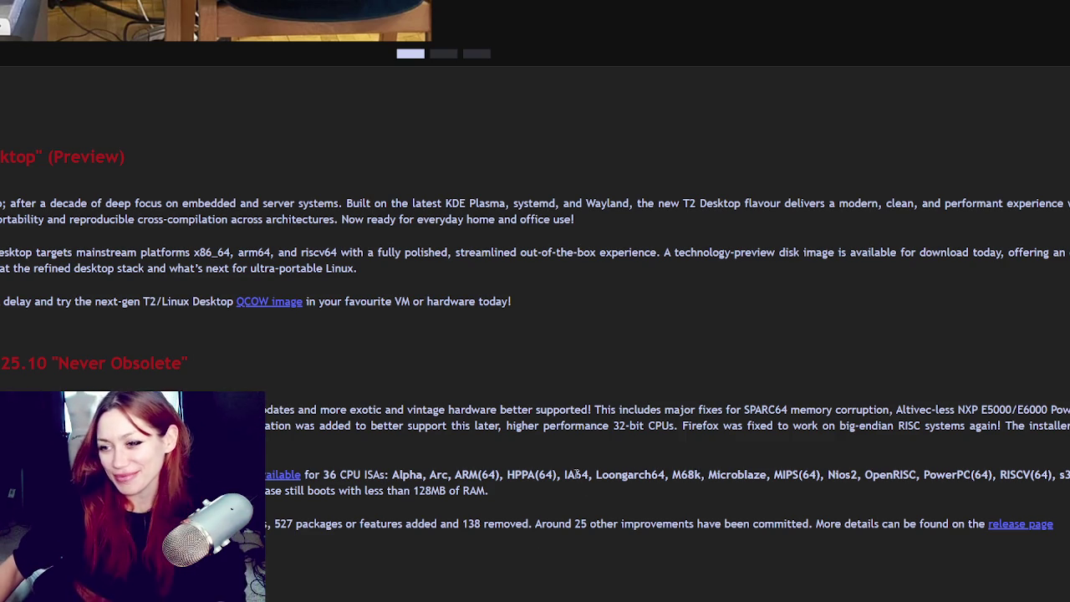
scroll(404, 424, down, 5)
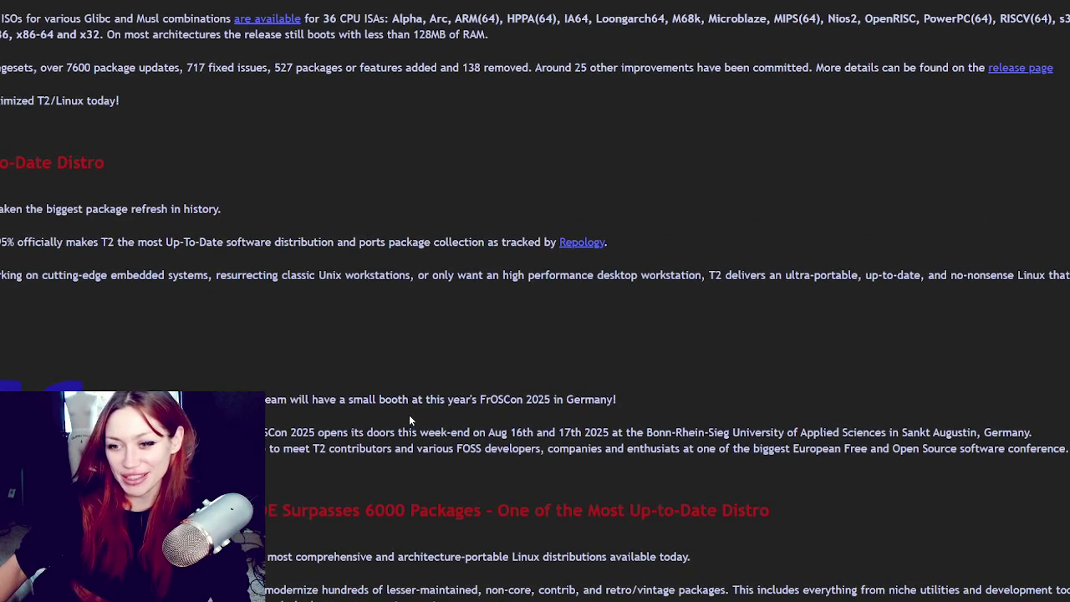
scroll(409, 415, up, 4)
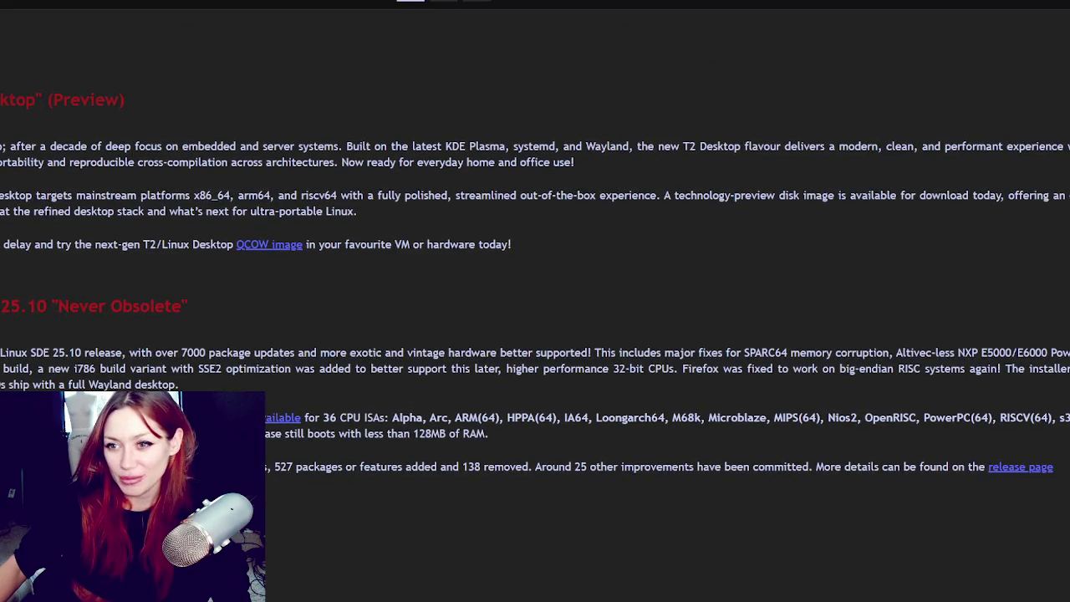
scroll(535, 334, up, 1)
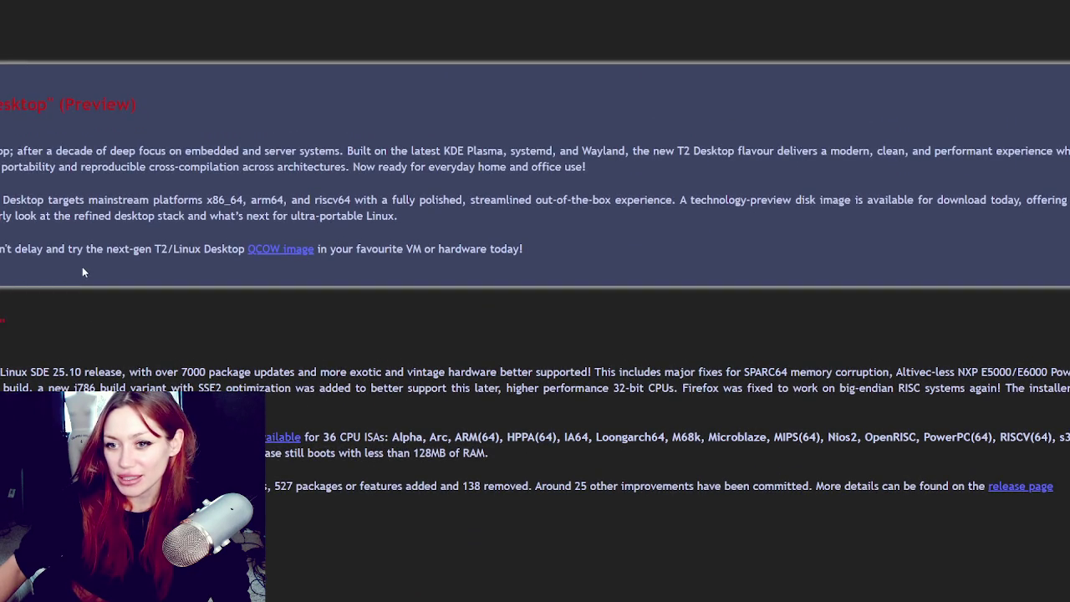
scroll(259, 205, down, 3)
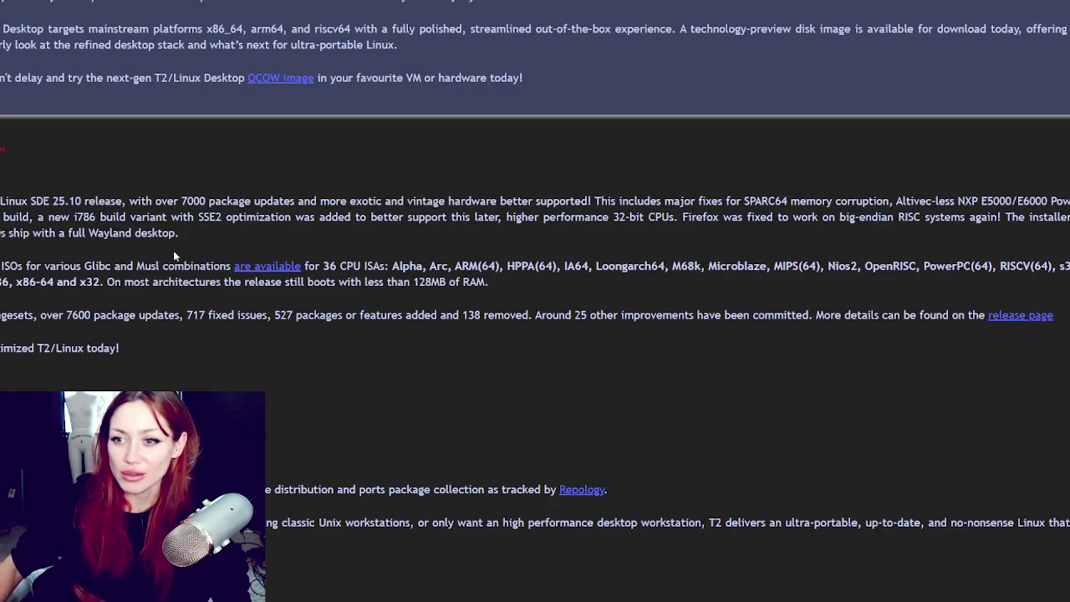
scroll(260, 206, down, 3)
scroll(181, 223, up, 6)
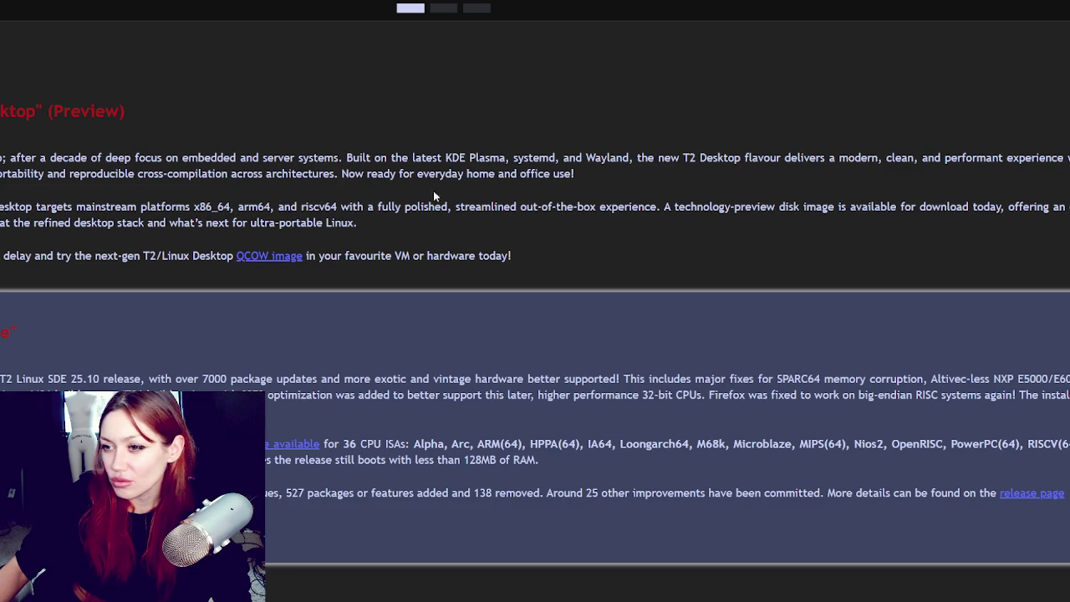
Step: Highlight and then deselect 'riscv64' in the 25.10 article, then scroll back up
drag(299, 206, 338, 206)
click(341, 206)
click(398, 206)
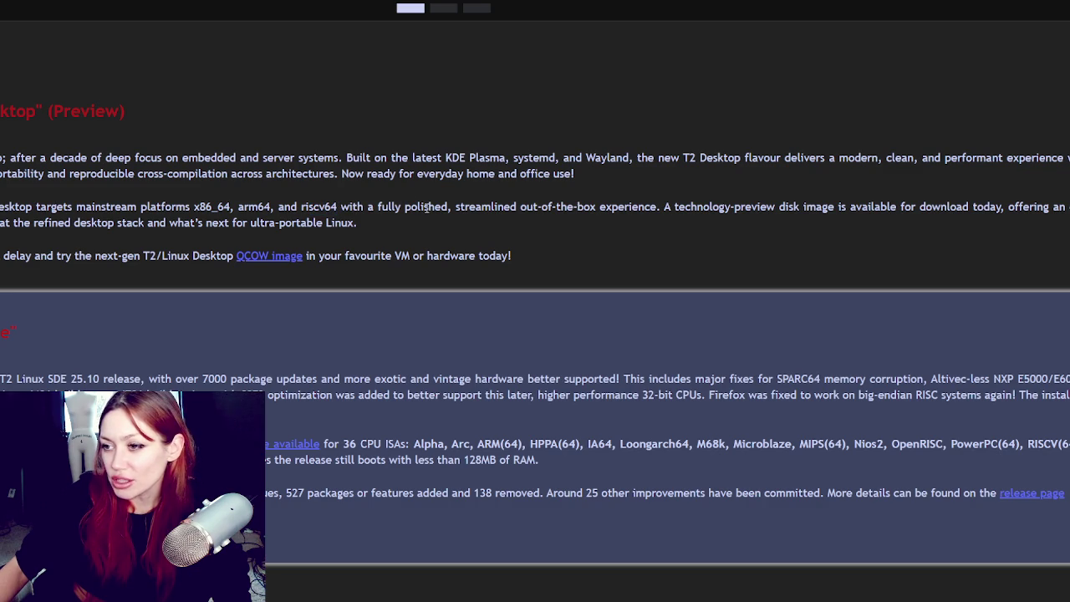
click(319, 205)
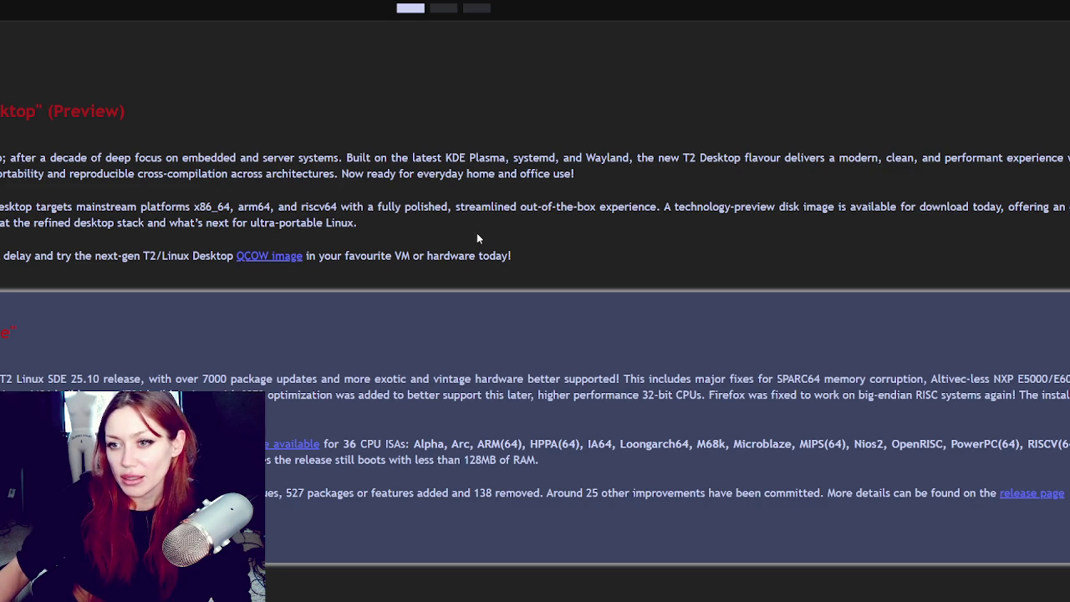
scroll(501, 234, up, 5)
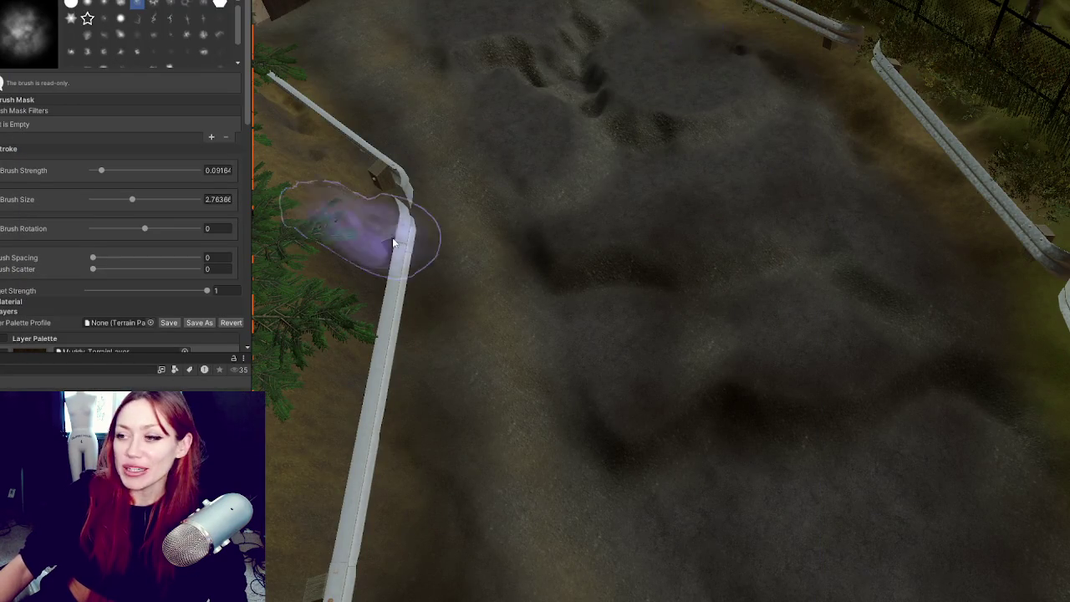
Step: Pick the Road texture as the paint layer and pan along the park road
scroll(542, 200, up, 5)
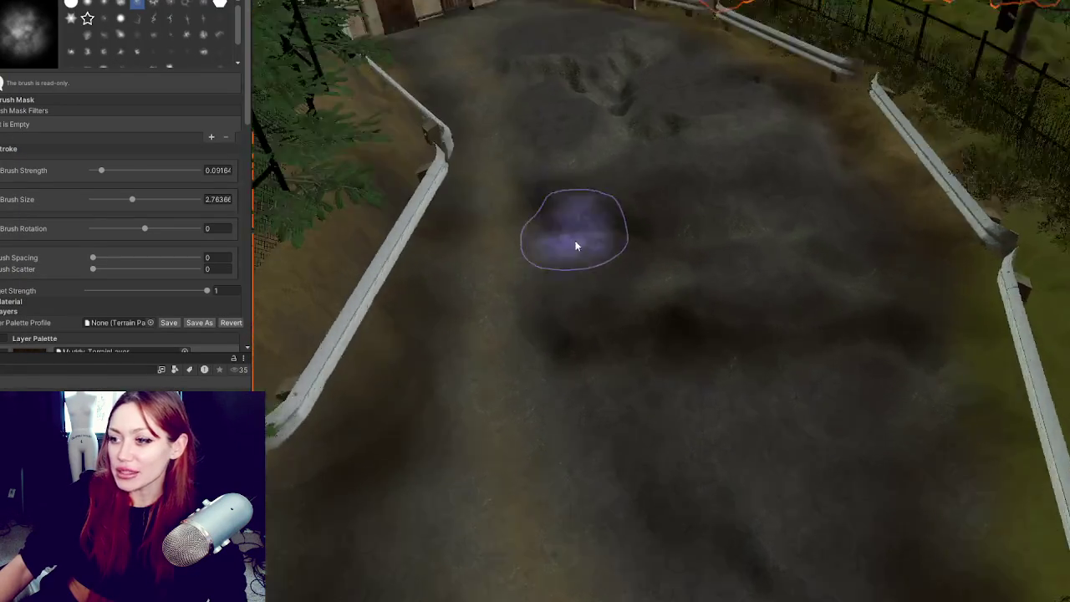
scroll(63, 168, down, 10)
scroll(21, 76, up, 4)
click(21, 76)
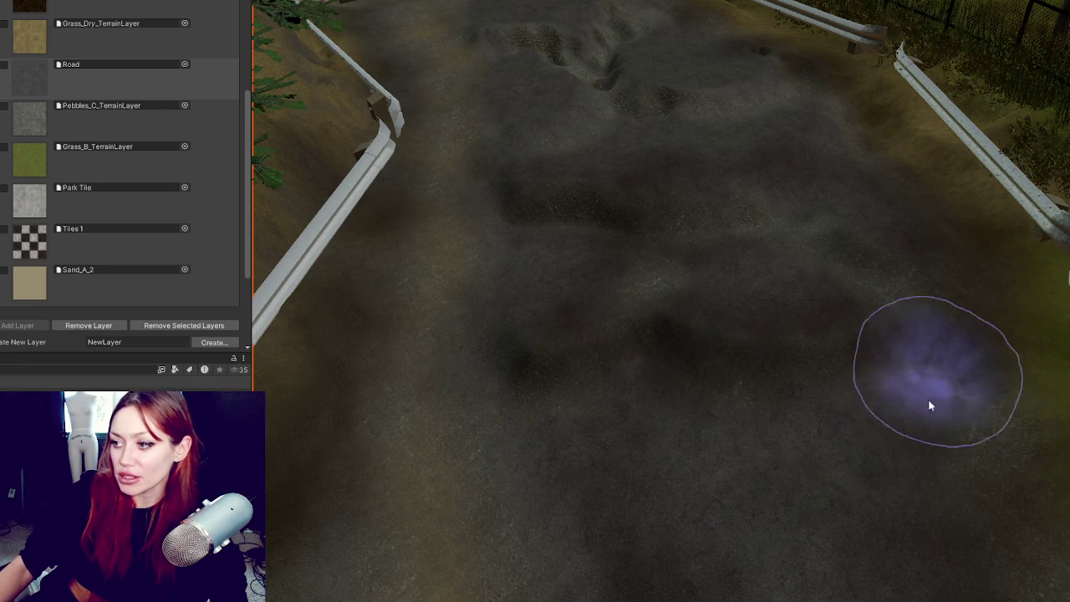
drag(424, 530, 681, 382)
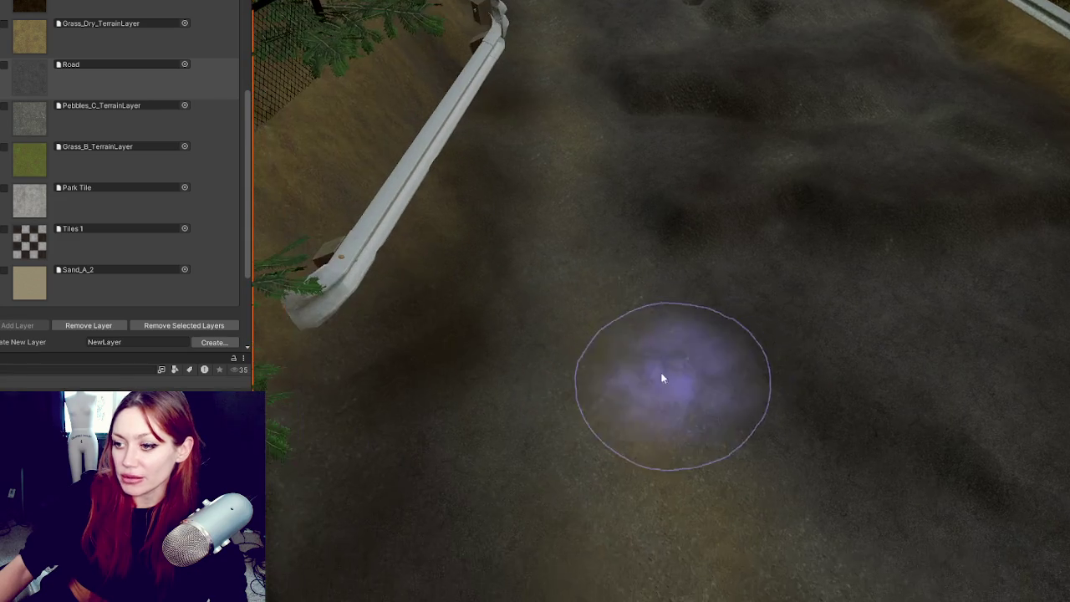
drag(710, 528, 629, 407)
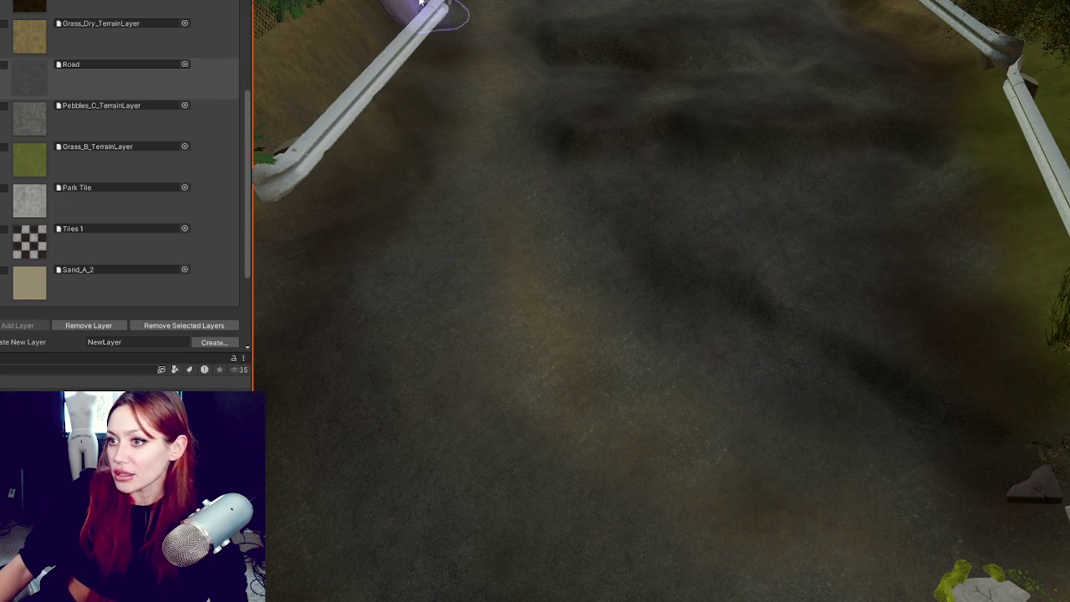
Step: Try Park Tile, then Sand_A_2, as the paint layer near the fence and bent rails
mouse_move(654, 78)
mouse_down()
mouse_move(501, 138)
mouse_move(626, 115)
mouse_move(472, 87)
mouse_move(744, 109)
mouse_move(656, 90)
mouse_move(619, 209)
mouse_up()
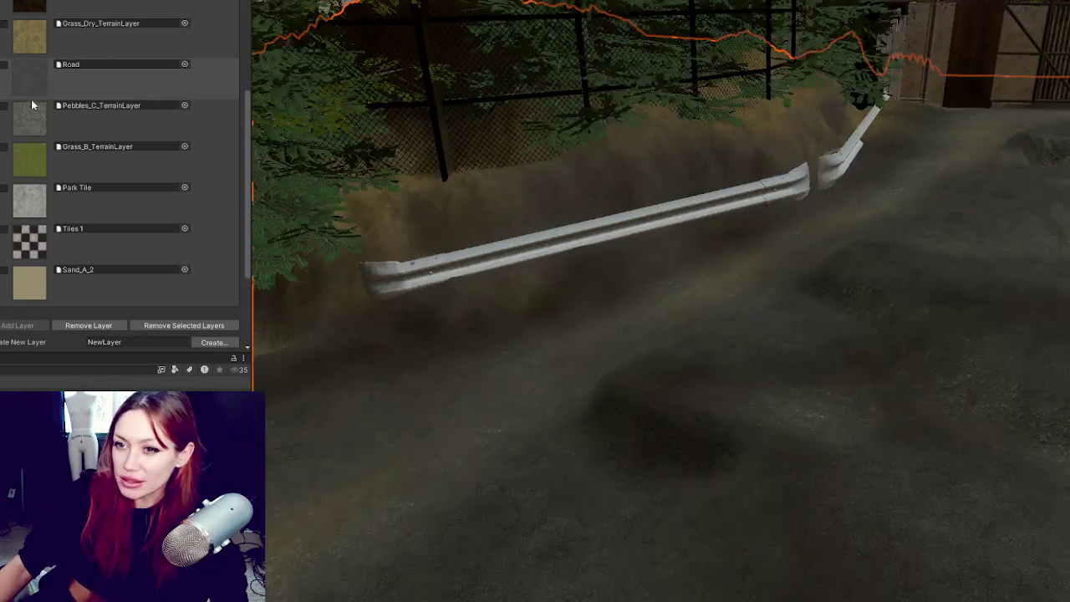
click(105, 213)
mouse_move(592, 217)
mouse_down()
mouse_move(744, 217)
mouse_move(806, 255)
mouse_move(402, 121)
mouse_up()
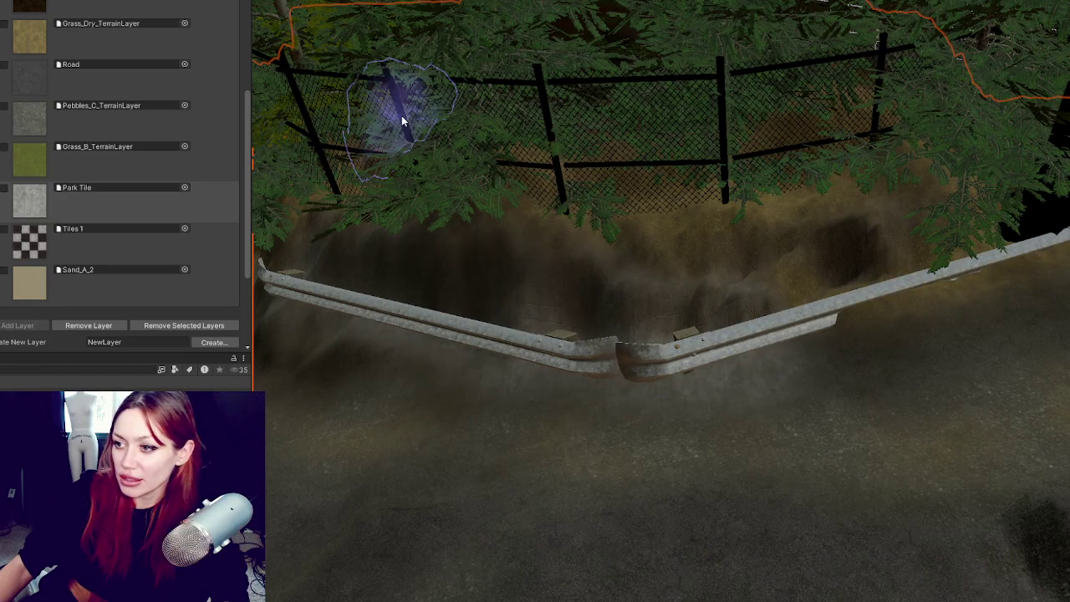
click(30, 284)
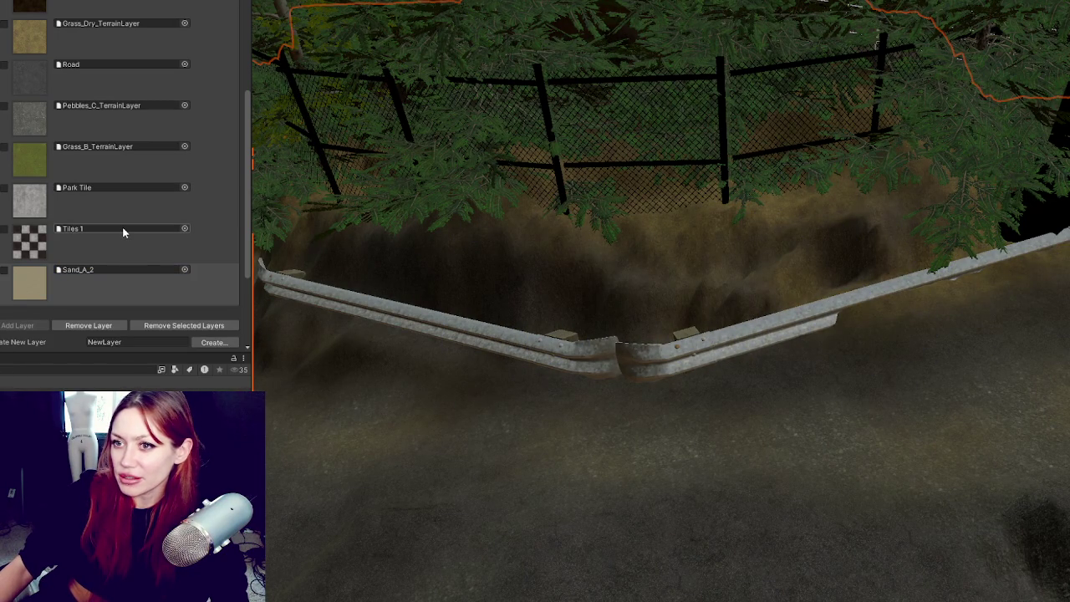
scroll(123, 232, down, 1)
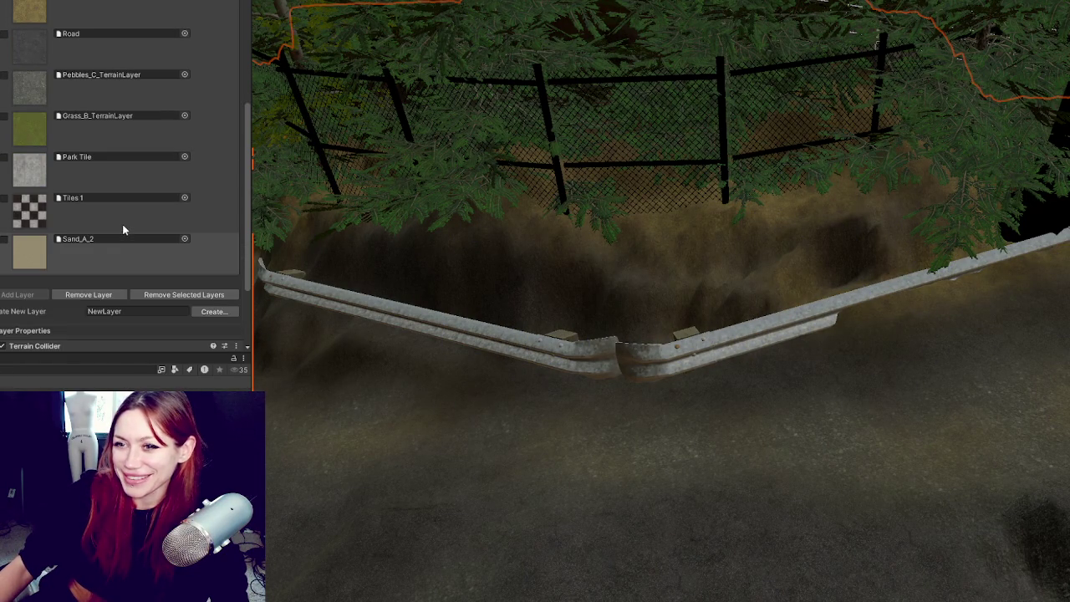
Step: Paint the terrain beside the guard rail with Pebbles_C_TerrainLayer
click(24, 84)
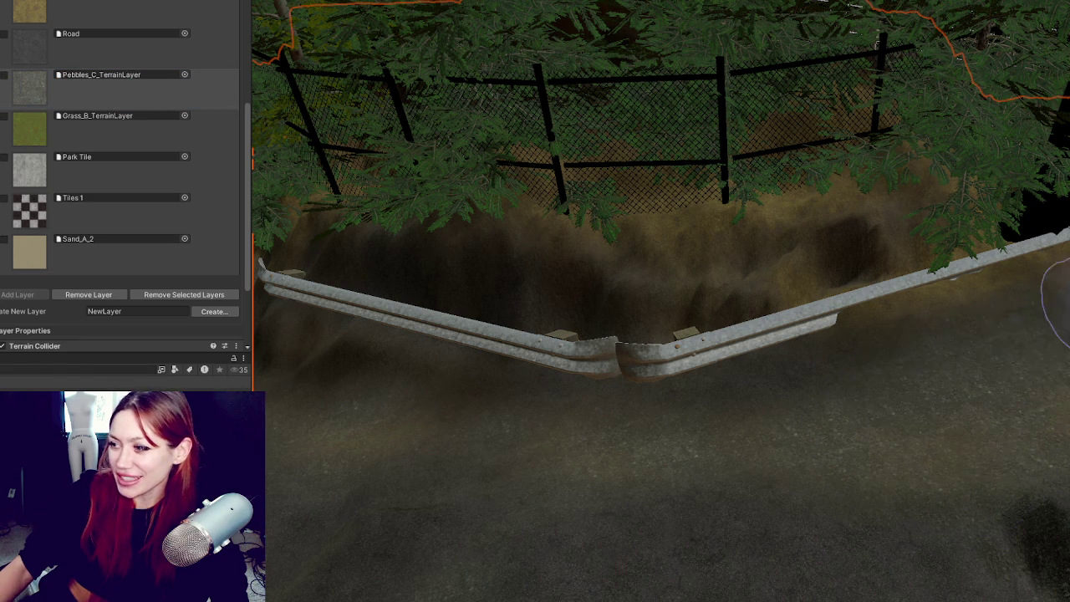
mouse_move(926, 477)
mouse_down()
mouse_move(781, 437)
mouse_move(854, 321)
mouse_move(680, 516)
mouse_move(772, 333)
mouse_up()
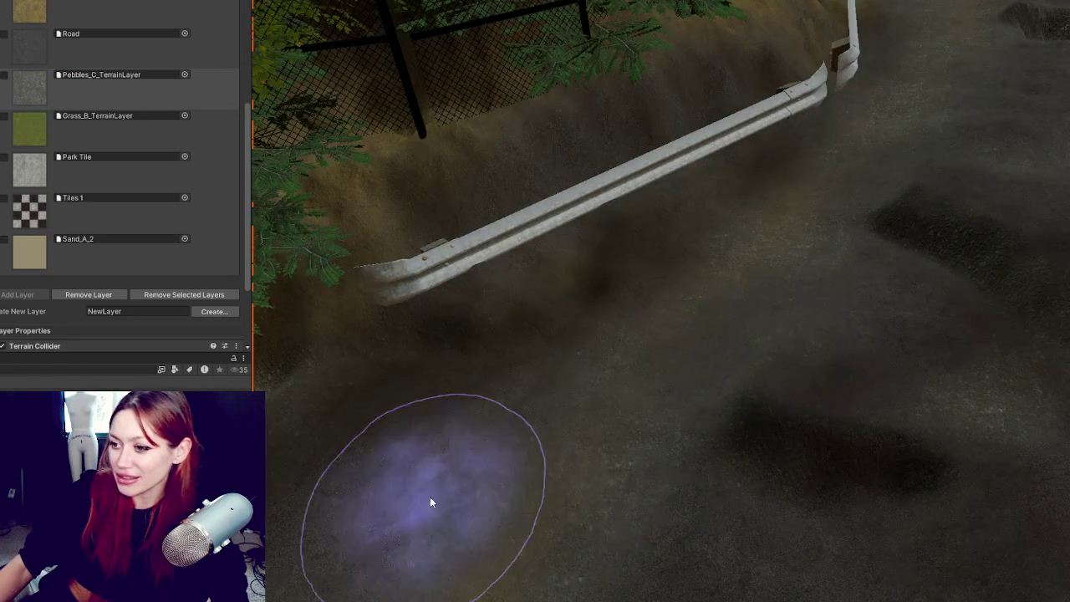
scroll(728, 306, up, 5)
scroll(729, 306, down, 5)
mouse_move(916, 393)
mouse_down()
mouse_move(836, 353)
mouse_move(805, 509)
mouse_move(896, 469)
mouse_move(860, 493)
mouse_move(908, 454)
mouse_move(613, 349)
mouse_move(620, 366)
mouse_up()
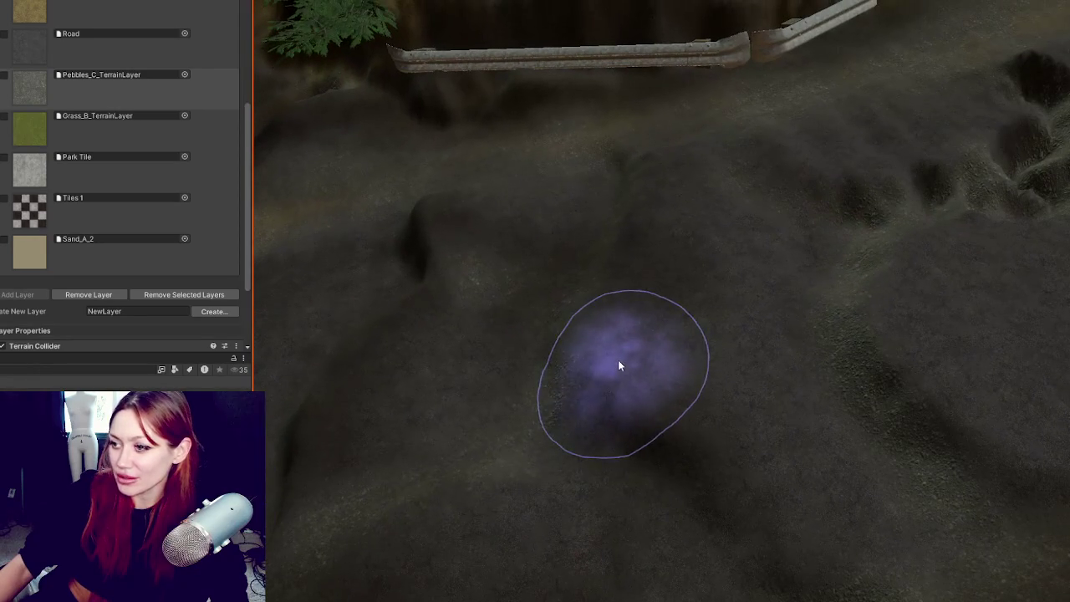
mouse_move(275, 415)
mouse_down()
mouse_move(743, 327)
mouse_move(840, 375)
mouse_up()
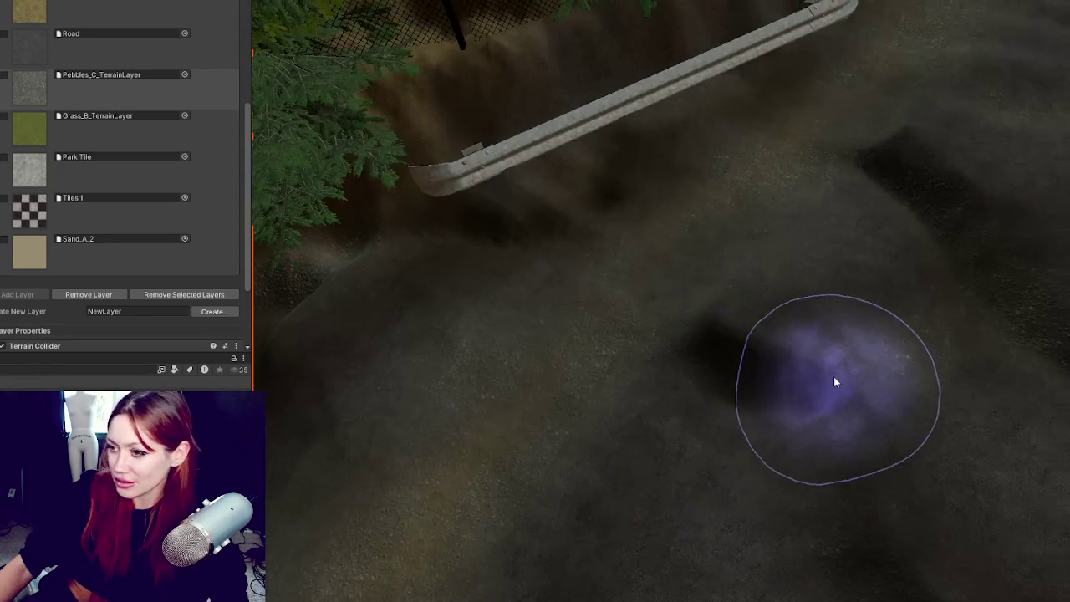
mouse_move(738, 319)
mouse_down()
mouse_move(898, 559)
mouse_move(644, 287)
mouse_move(875, 377)
mouse_move(837, 516)
mouse_move(616, 246)
mouse_move(764, 296)
mouse_move(798, 146)
mouse_move(981, 222)
mouse_move(987, 158)
mouse_move(905, 151)
mouse_move(980, 260)
mouse_up()
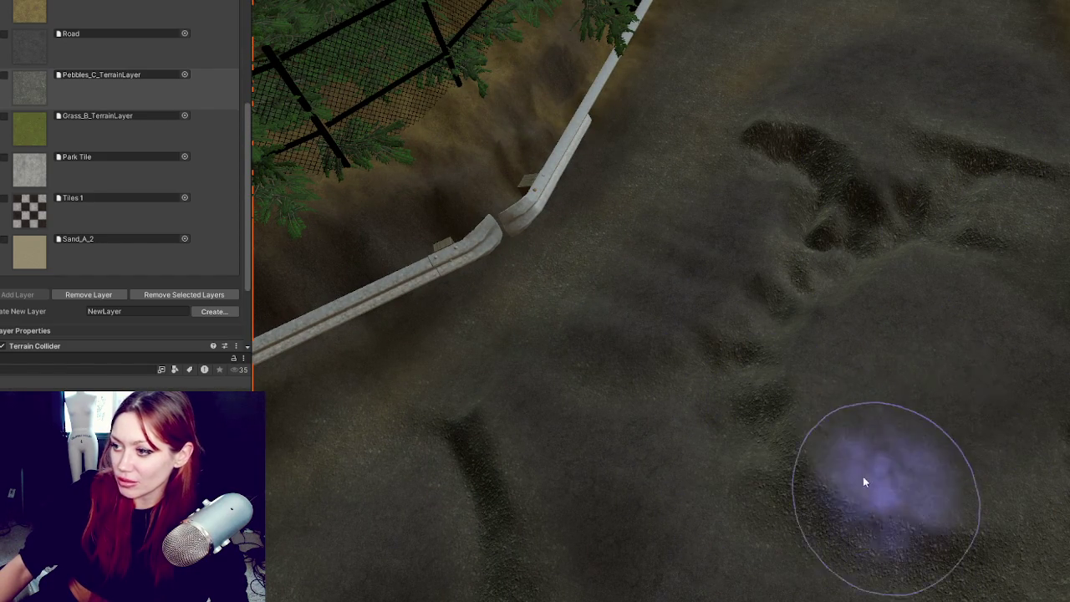
scroll(900, 513, up, 3)
scroll(888, 399, down, 3)
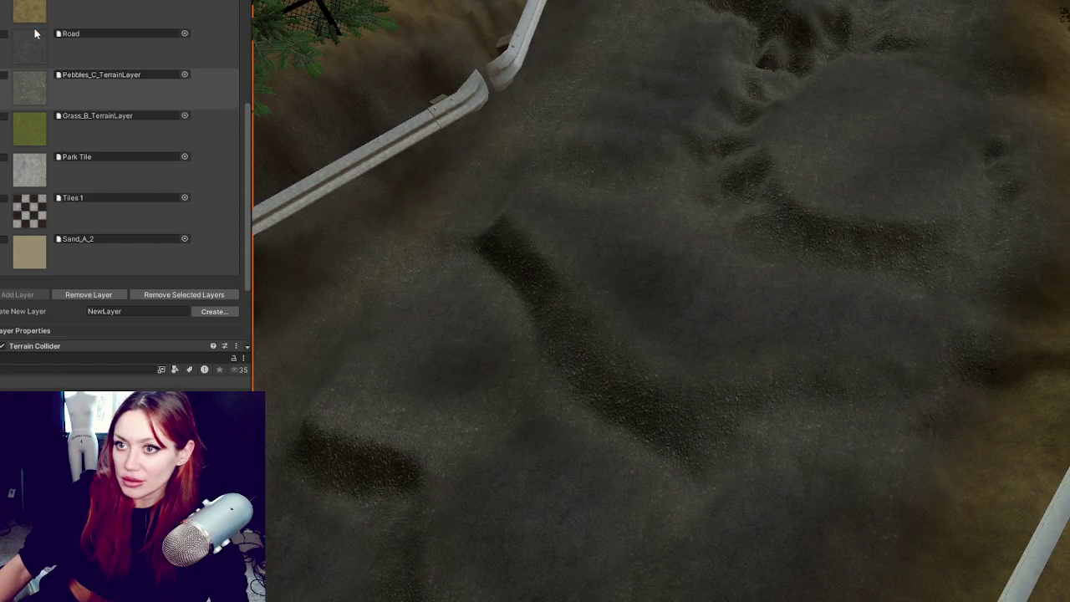
Step: Switch back to the Road layer and keep painting the path toward the trees
click(35, 38)
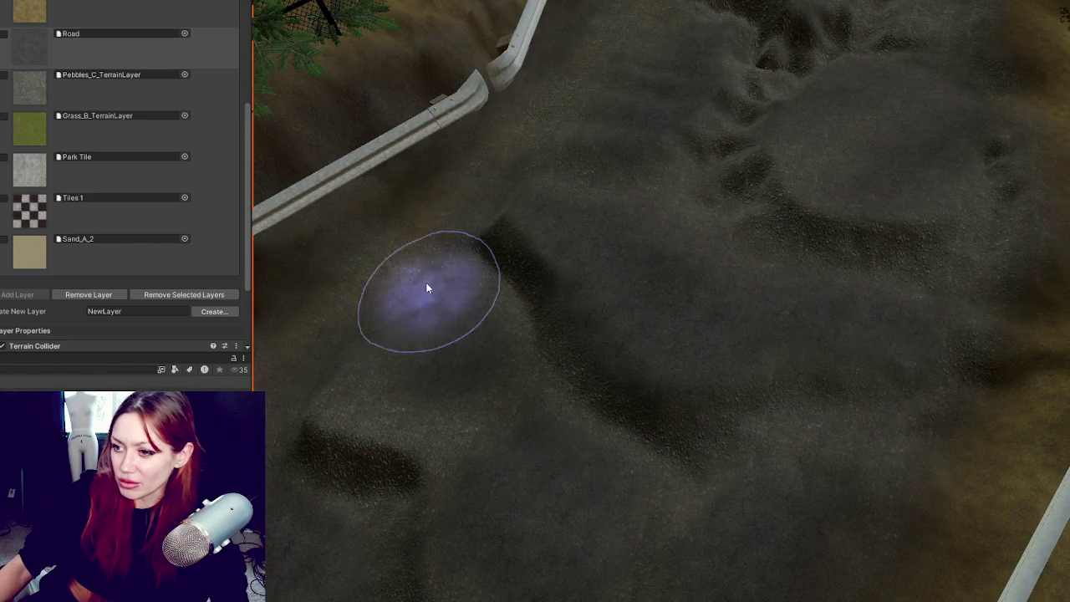
scroll(502, 472, up, 2)
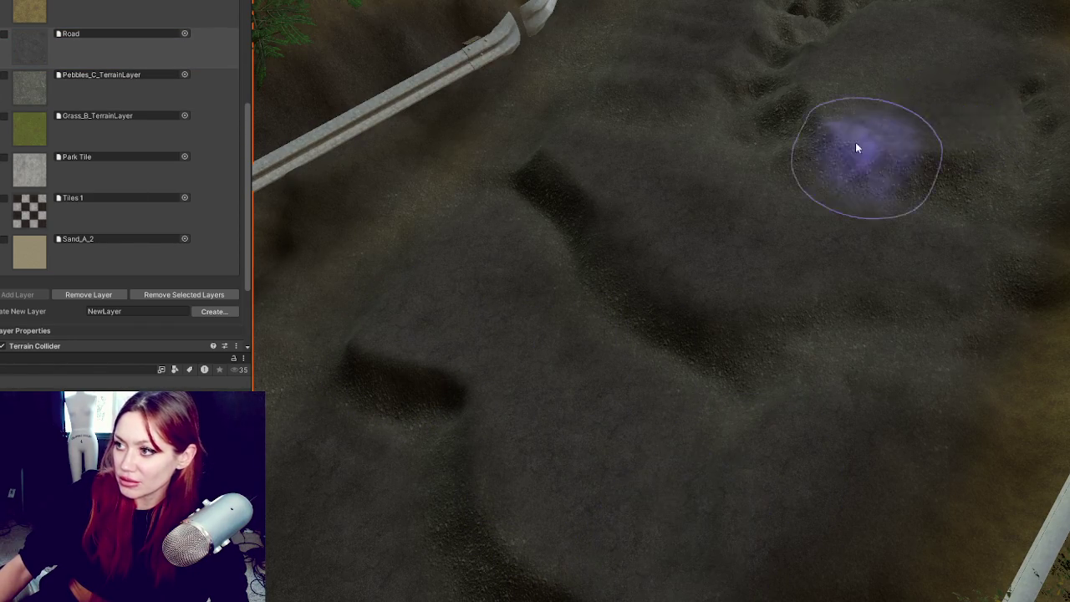
mouse_move(979, 162)
mouse_down()
mouse_move(956, 220)
mouse_move(1055, 183)
mouse_move(951, 162)
mouse_move(996, 169)
mouse_move(978, 184)
mouse_up()
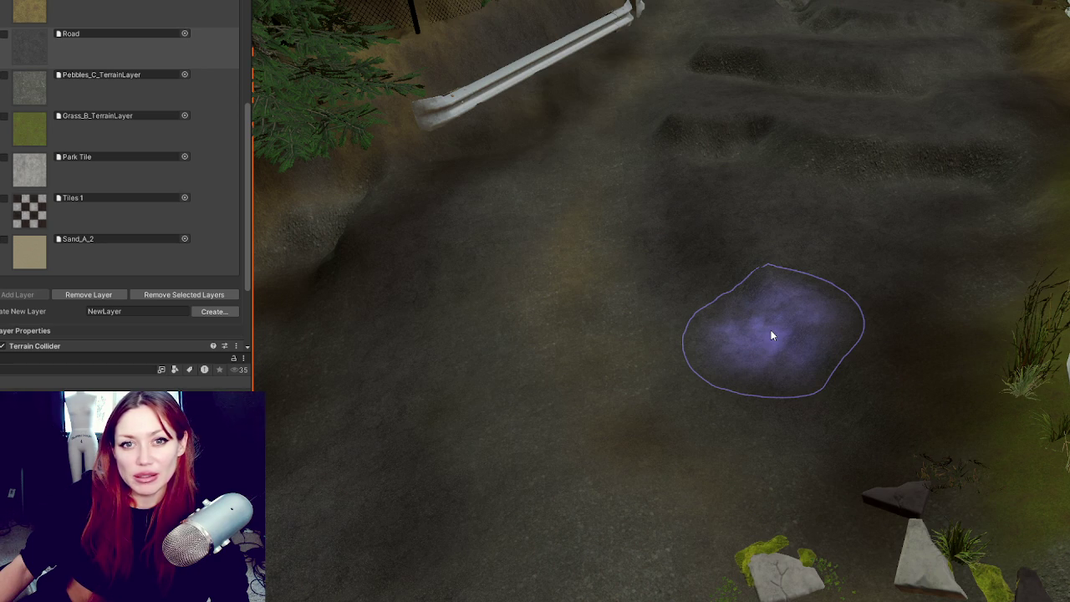
scroll(771, 336, down, 3)
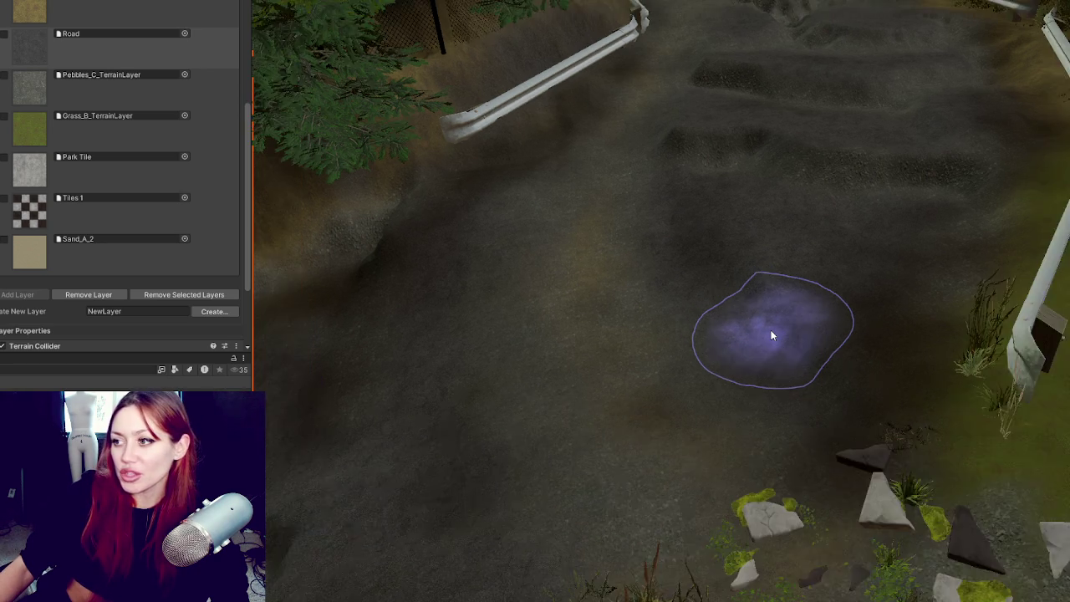
scroll(655, 276, up, 5)
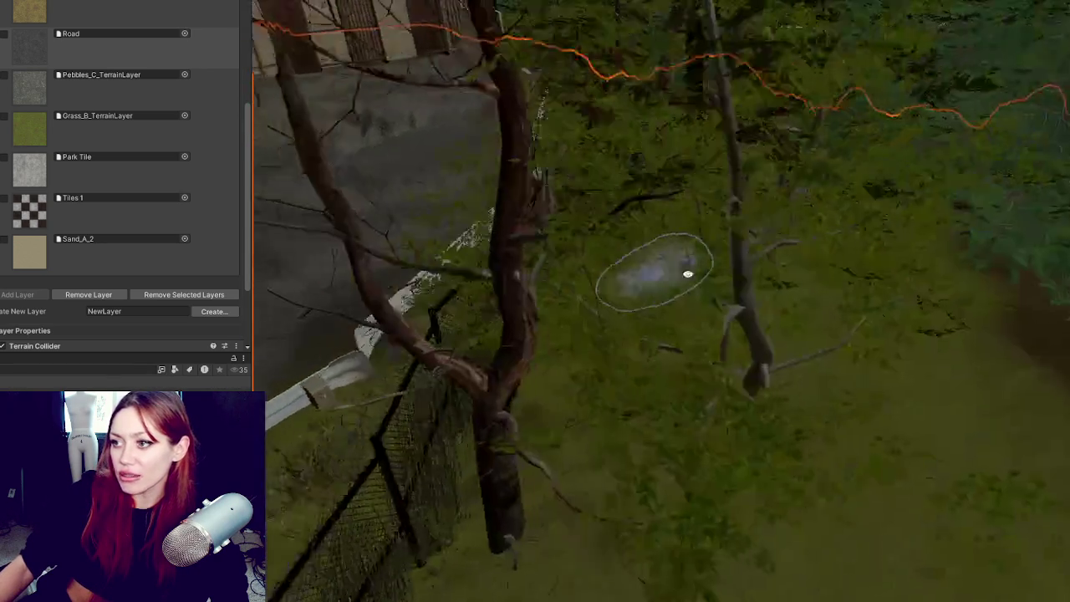
Step: Fly up the checkered stone path and select a bush to show its two-level LOD Group
scroll(653, 270, down, 6)
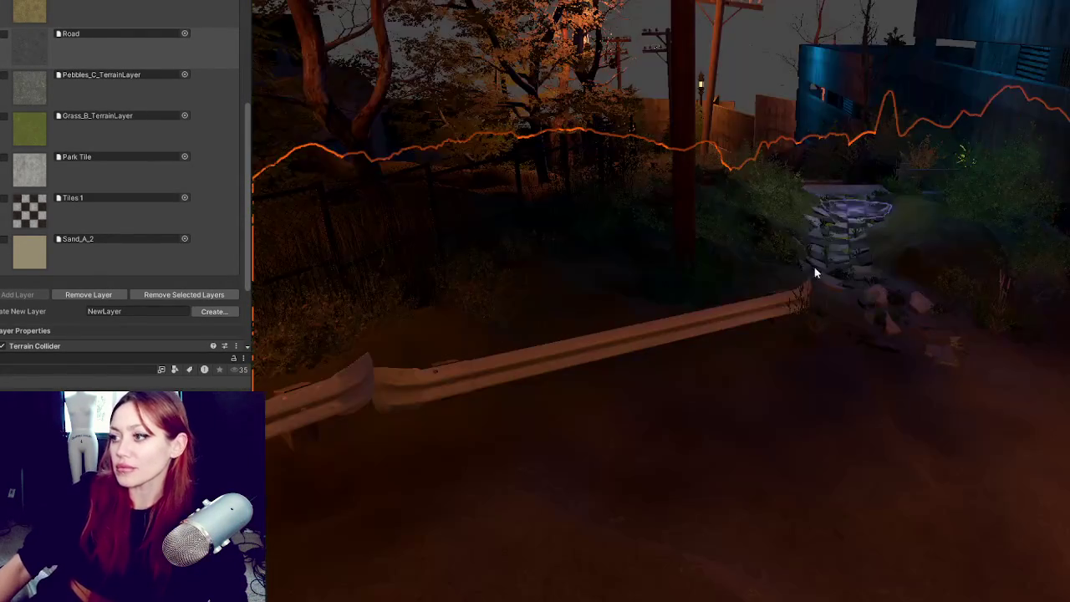
scroll(730, 335, up, 5)
scroll(811, 364, down, 5)
scroll(716, 286, up, 3)
scroll(574, 192, up, 5)
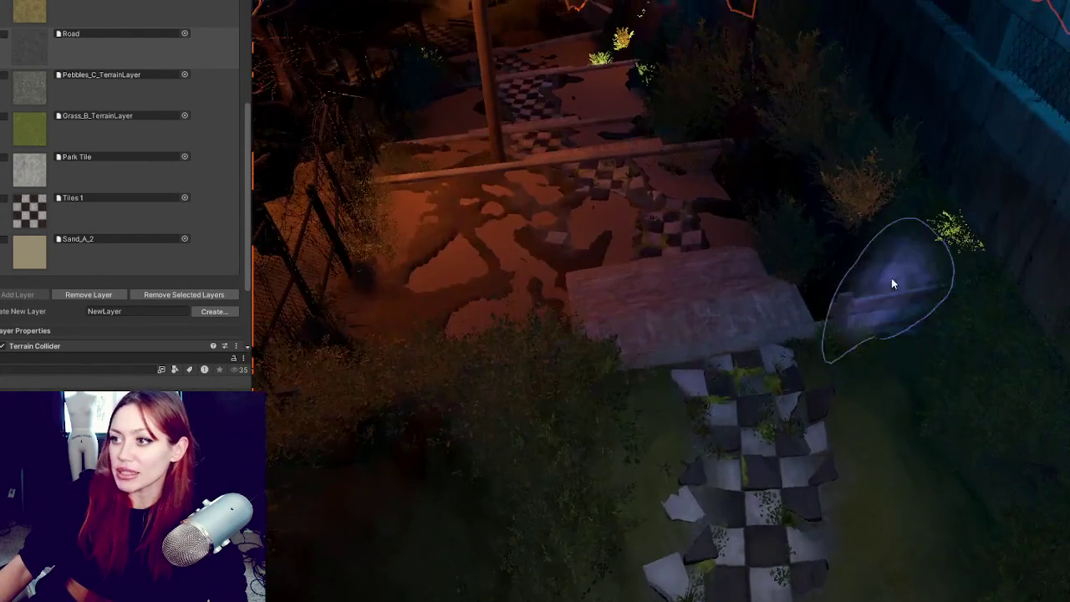
drag(889, 281, 785, 77)
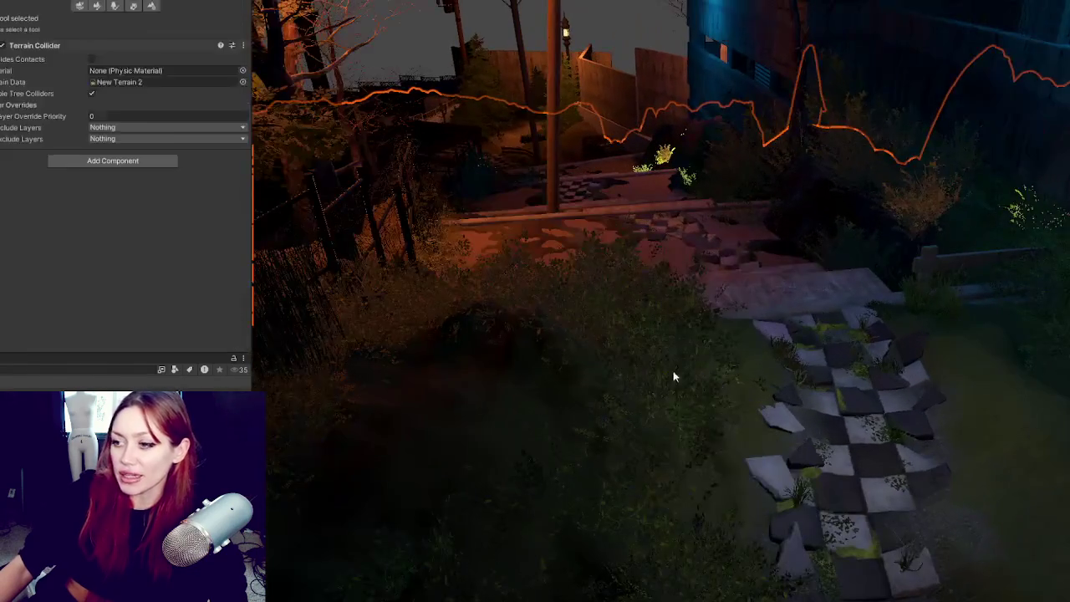
click(577, 326)
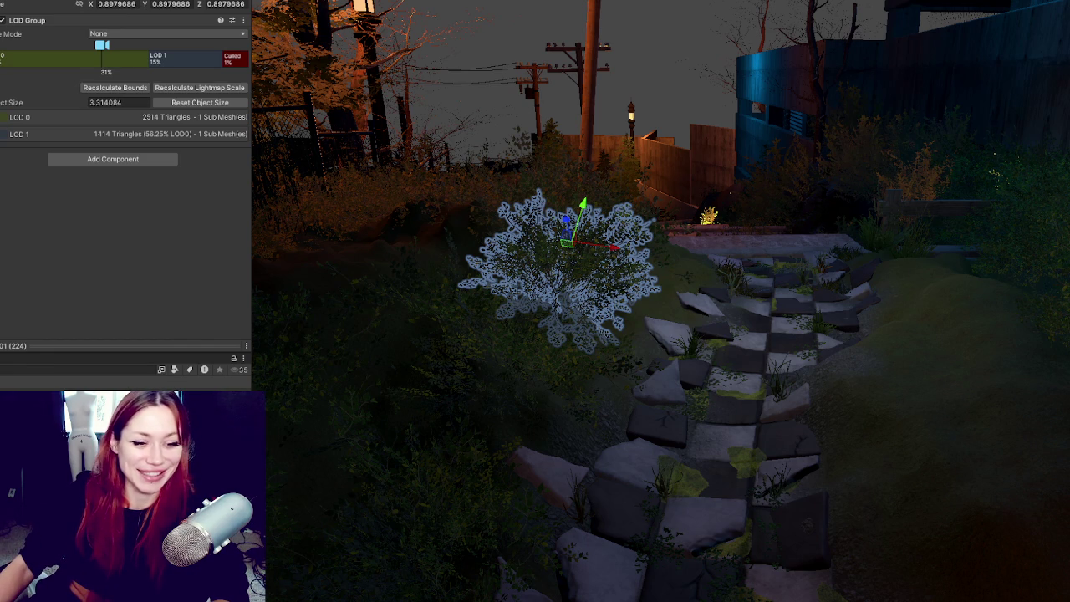
Step: Pull back to watch a bush's LOD drop, then select the terrain
mouse_move(844, 159)
mouse_down()
mouse_move(717, 298)
mouse_move(528, 380)
mouse_up()
click(659, 348)
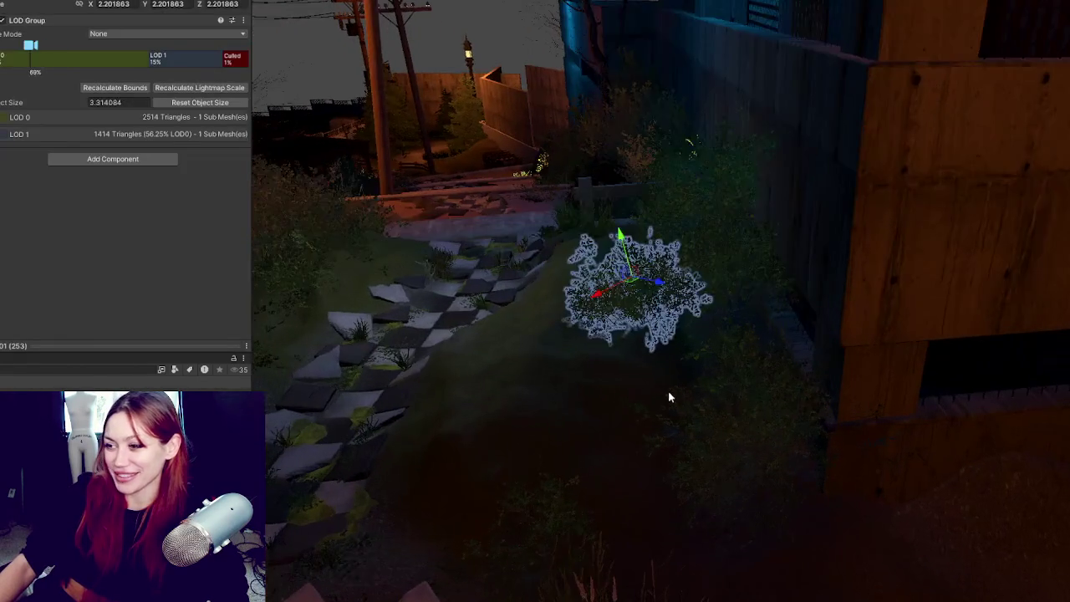
click(677, 407)
mouse_move(678, 406)
mouse_down()
mouse_move(688, 353)
mouse_move(543, 275)
mouse_move(611, 279)
mouse_move(107, 33)
mouse_up()
click(569, 259)
click(469, 396)
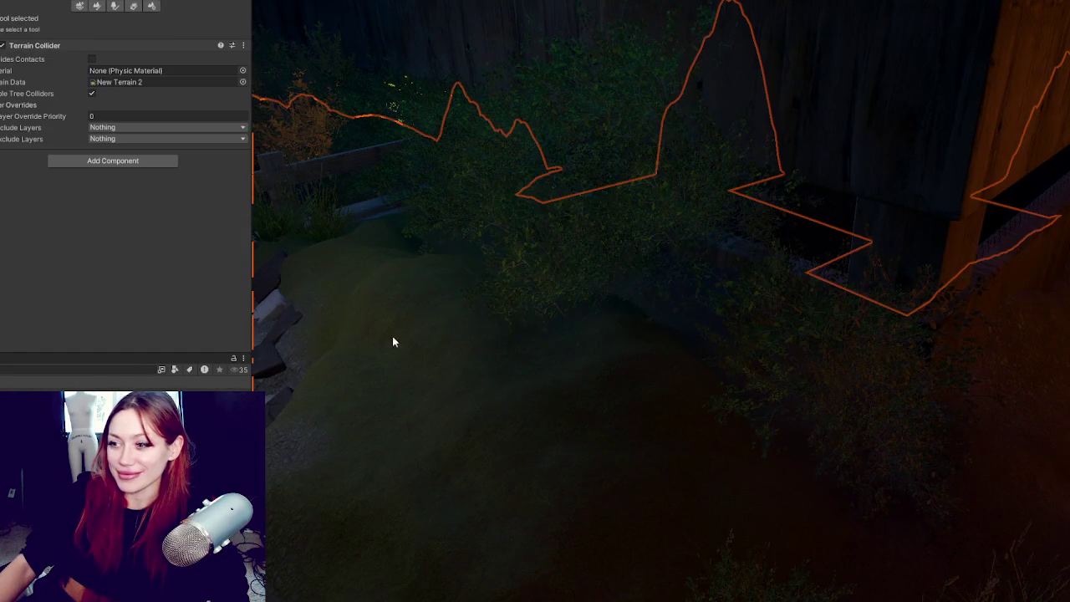
Step: Set the terrain tool to Raise or Lower Terrain and orbit toward the concrete walls
click(97, 6)
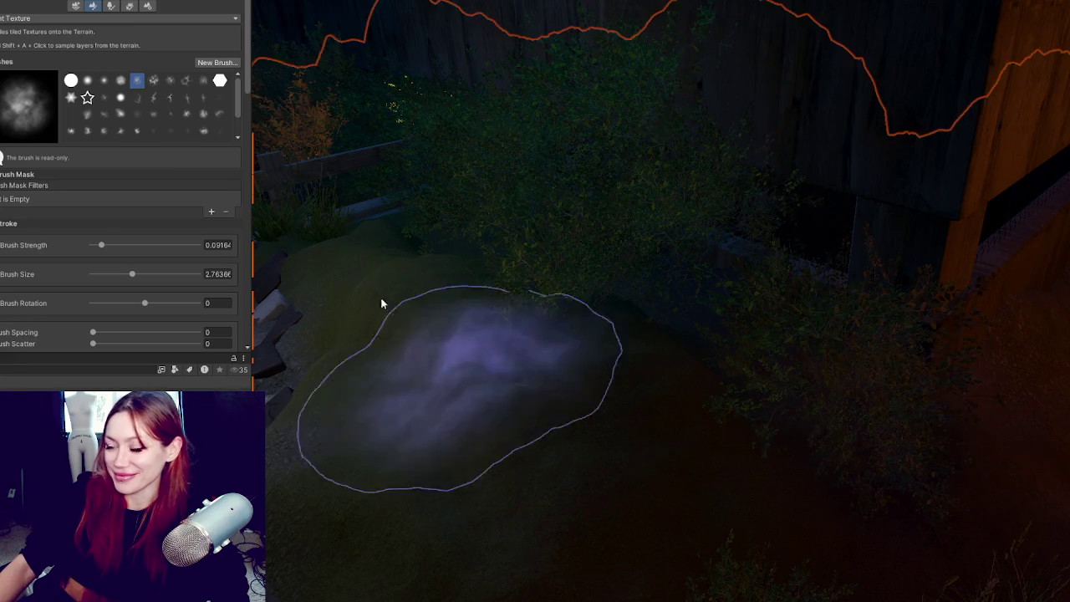
click(111, 19)
click(42, 67)
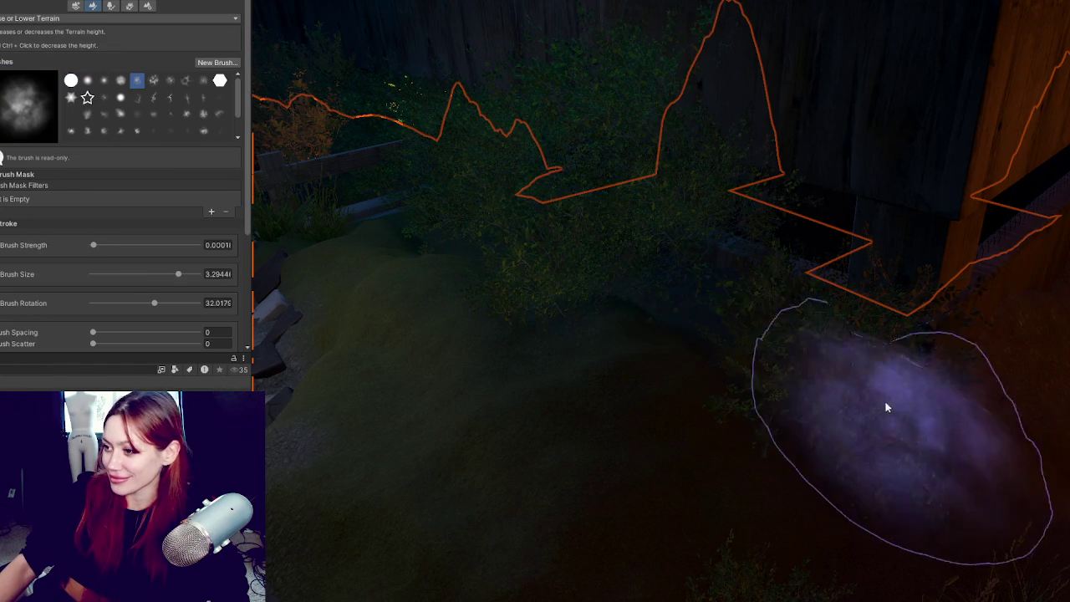
mouse_move(834, 318)
mouse_down()
mouse_move(1004, 250)
mouse_move(944, 245)
mouse_up()
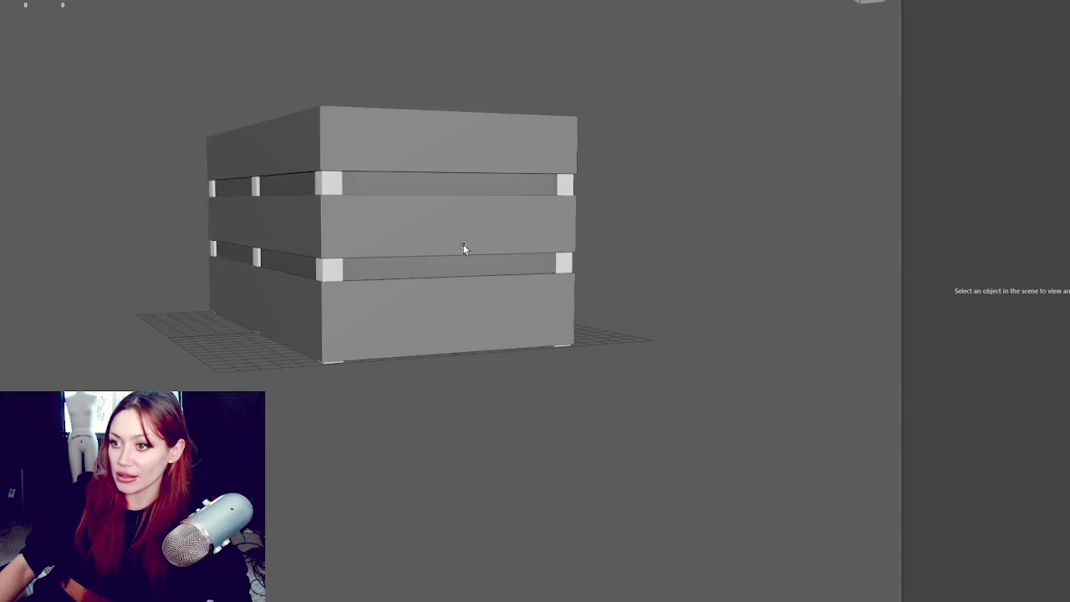
key(4)
mouse_move(463, 247)
mouse_down()
mouse_move(498, 259)
mouse_move(646, 361)
mouse_up()
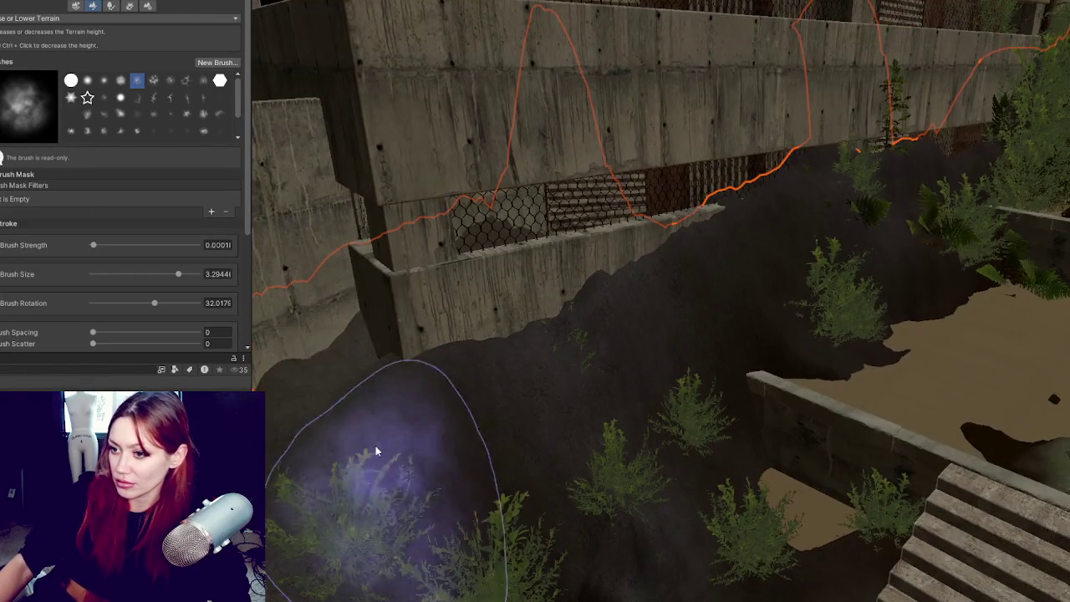
Step: Raise a mound at the wall base, then switch to Smooth Height with Blur Radius 18
mouse_move(371, 443)
mouse_down()
mouse_move(359, 334)
mouse_move(351, 343)
mouse_up()
click(50, 17)
click(25, 115)
scroll(77, 172, down, 5)
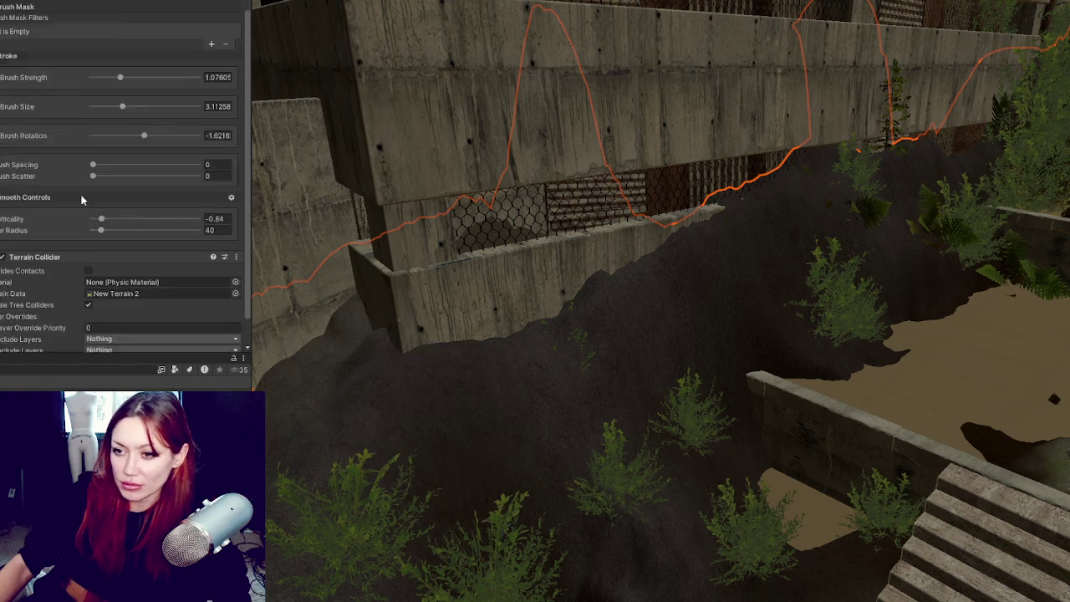
click(97, 199)
scroll(468, 360, up, 10)
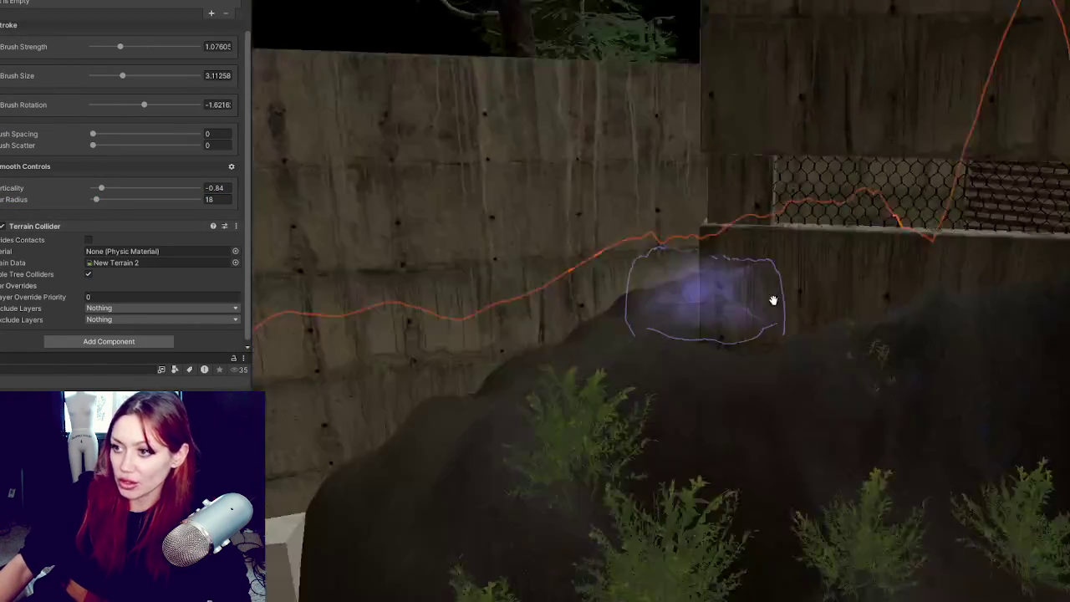
Step: Select a concrete wall panel, then bring up the Start menu to find Maya
click(636, 261)
scroll(578, 303, down, 5)
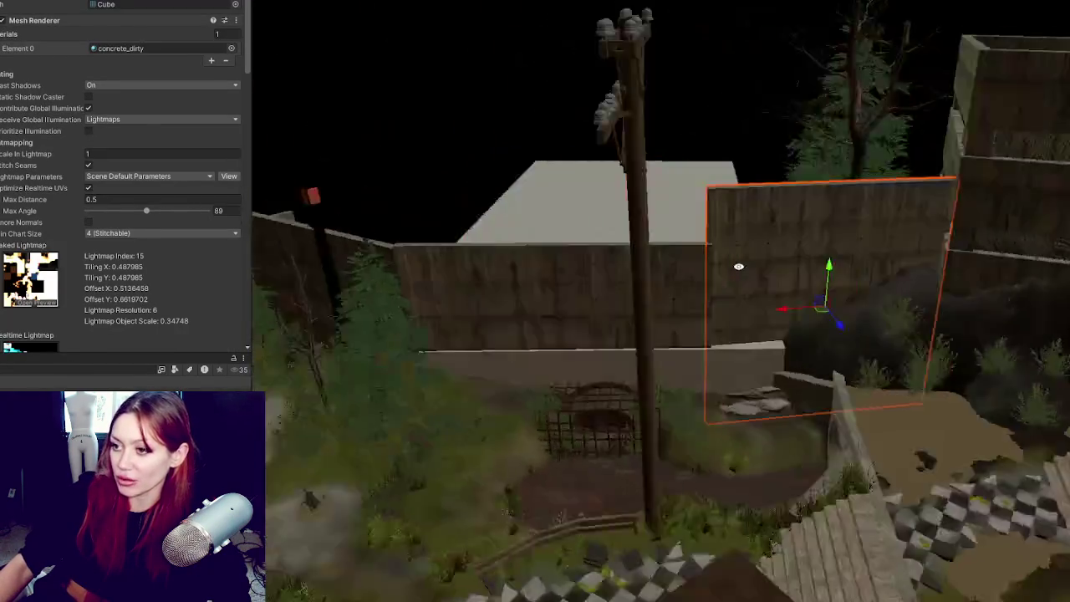
mouse_move(739, 266)
mouse_down()
mouse_move(770, 241)
mouse_move(840, 237)
mouse_up()
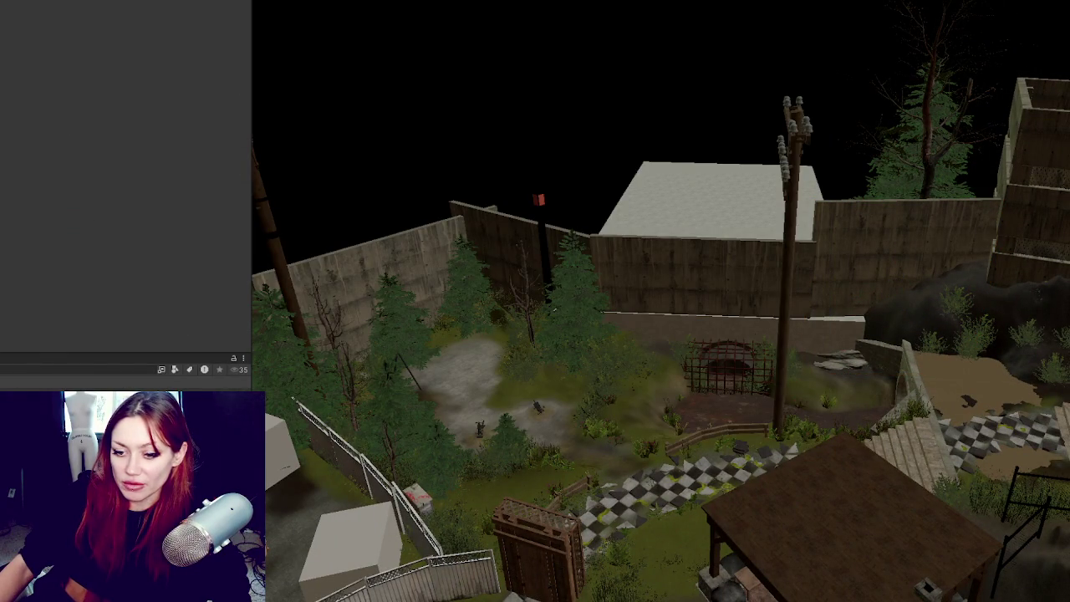
key(super)
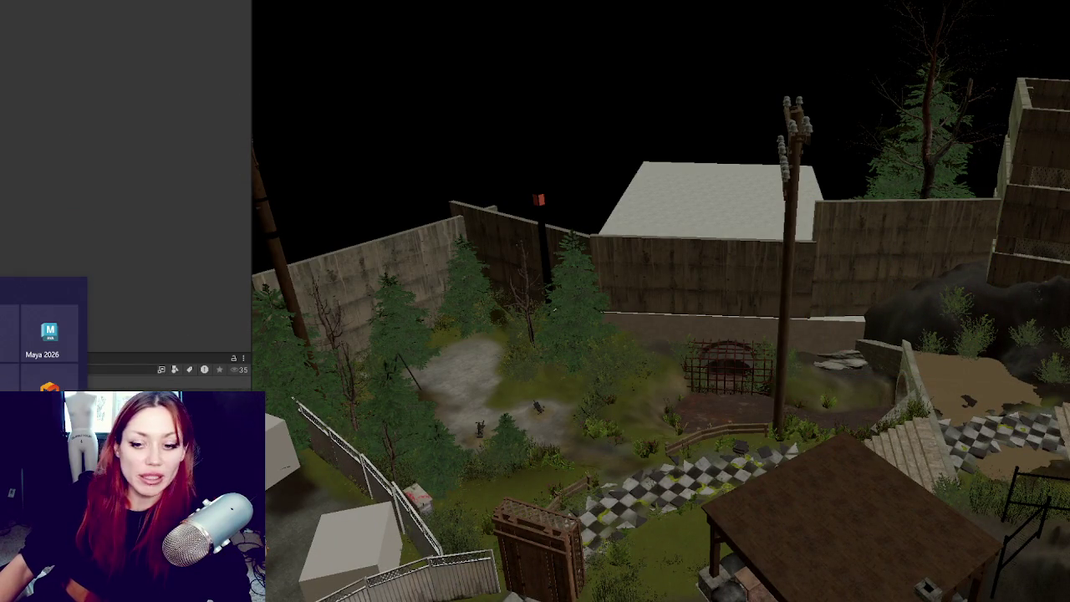
Step: Slide the middle plank along X to the wall panel's right edge
key(Escape)
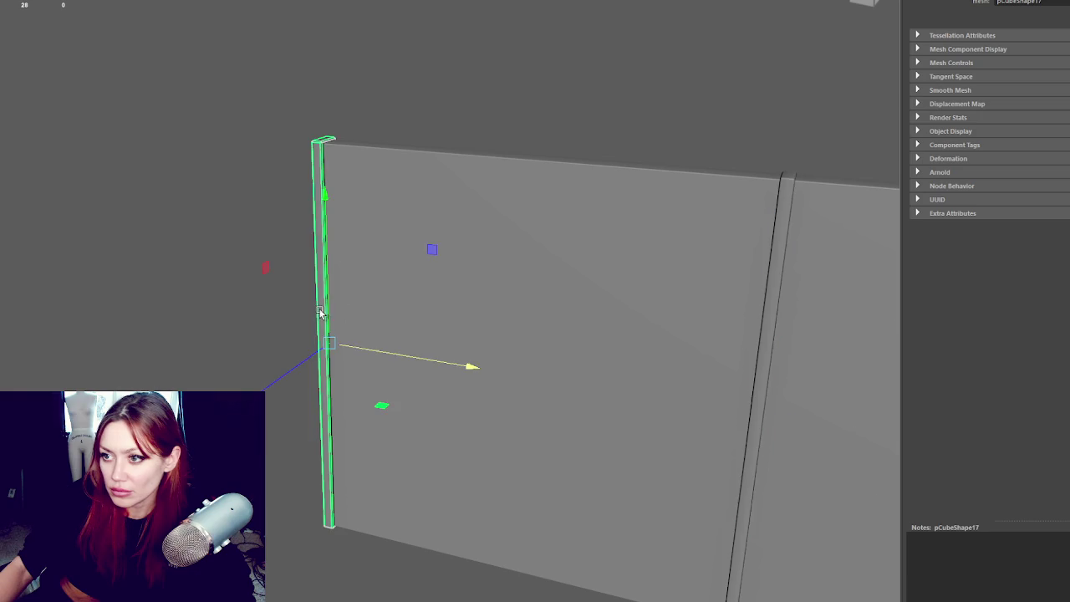
click(559, 289)
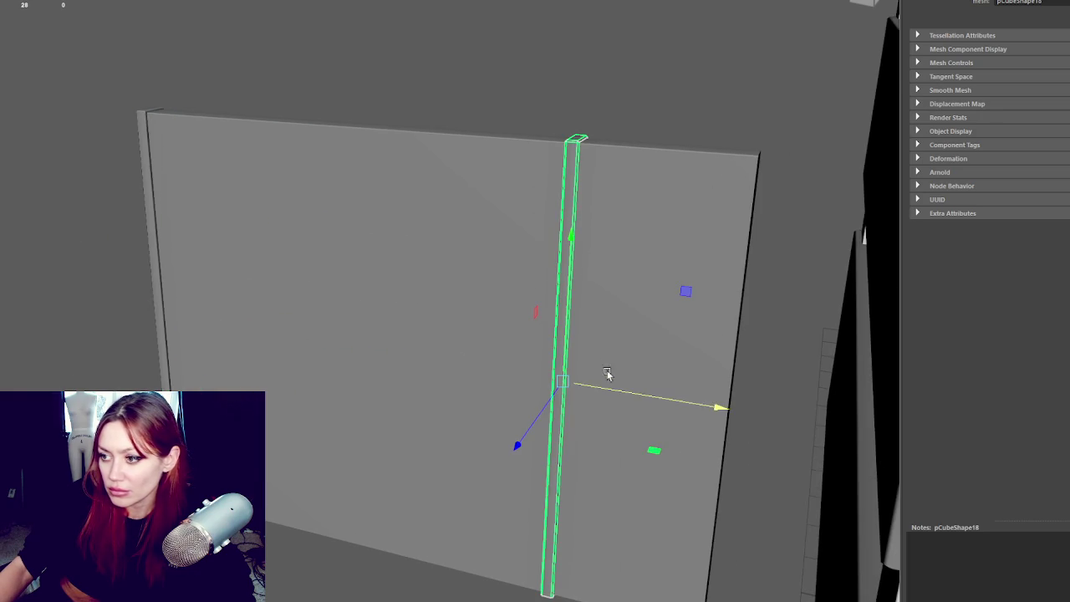
mouse_move(611, 390)
mouse_down()
mouse_move(791, 423)
mouse_move(686, 354)
mouse_move(645, 359)
mouse_up()
click(163, 161)
click(158, 111)
scroll(287, 125, down, 3)
mouse_move(286, 125)
mouse_down()
mouse_move(282, 72)
mouse_move(296, 155)
mouse_up()
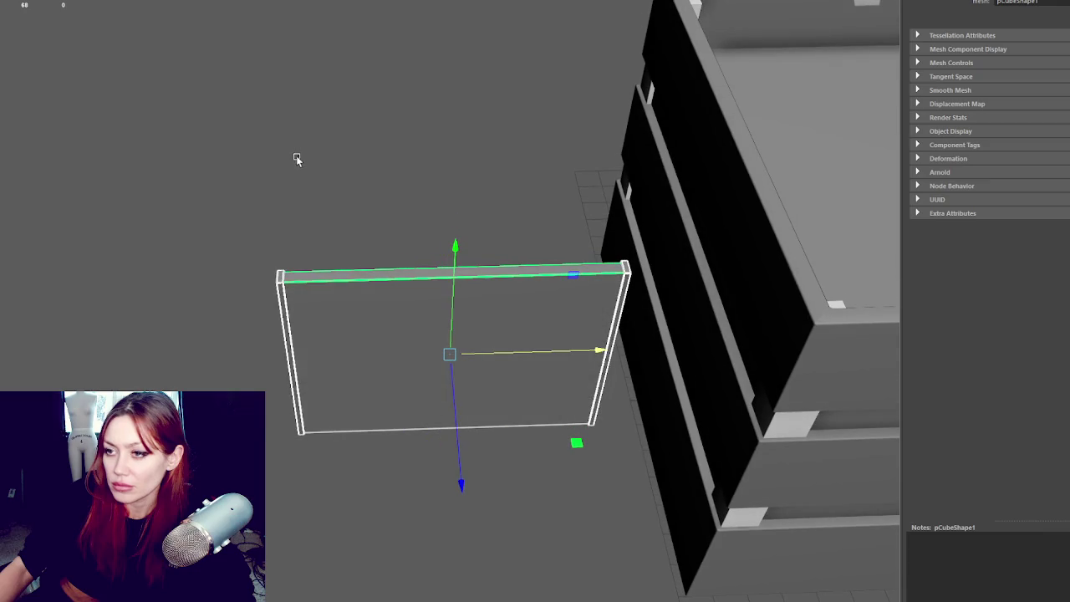
Step: Assign a checker material to the wall panel and reselect its mesh
right_click(289, 142)
click(671, 277)
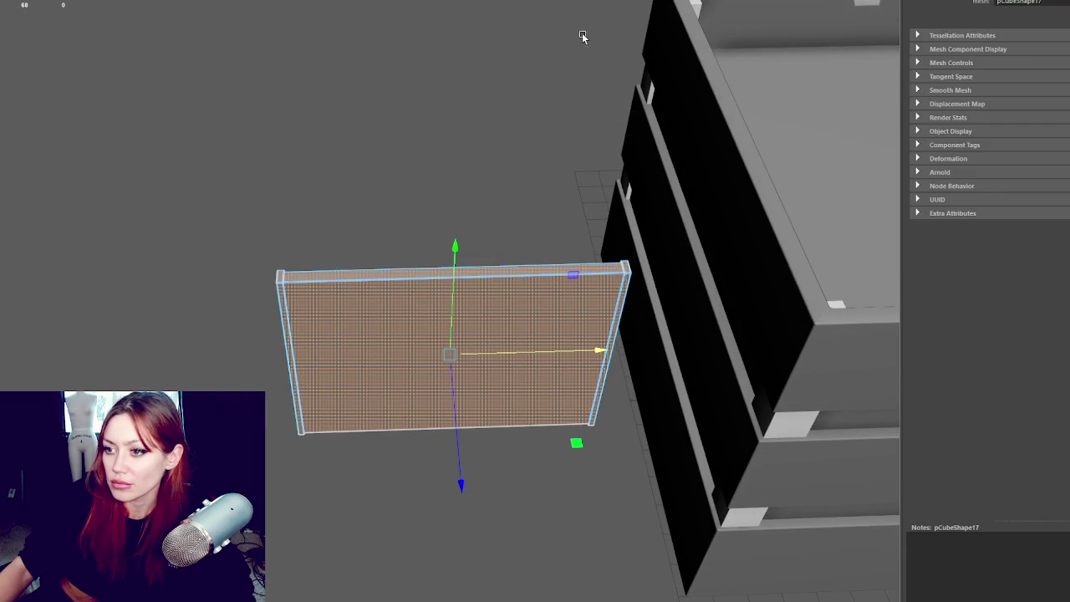
scroll(337, 208, up, 5)
key(5)
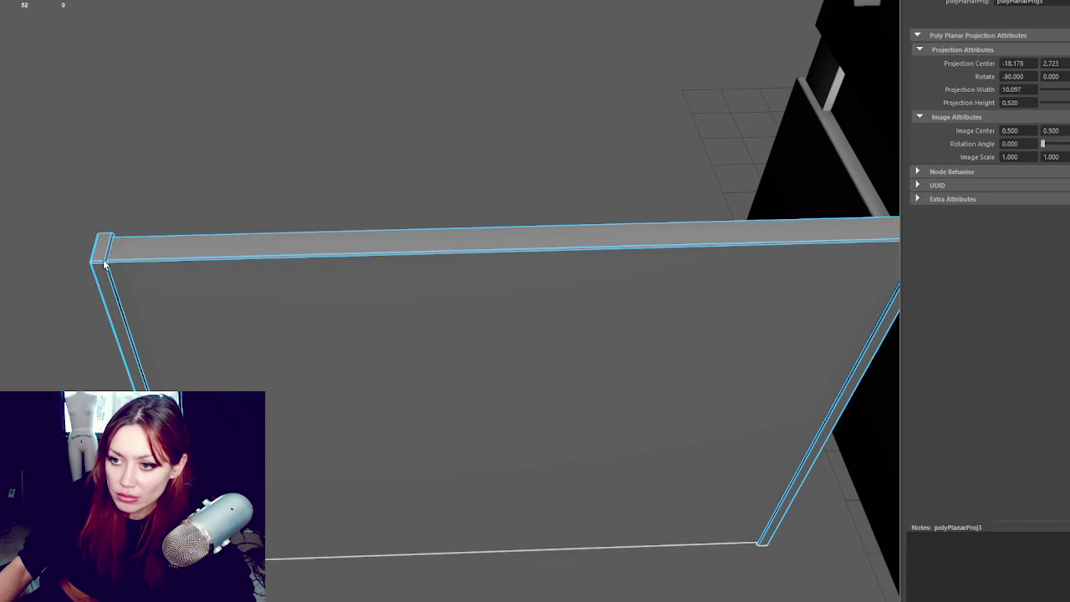
click(101, 265)
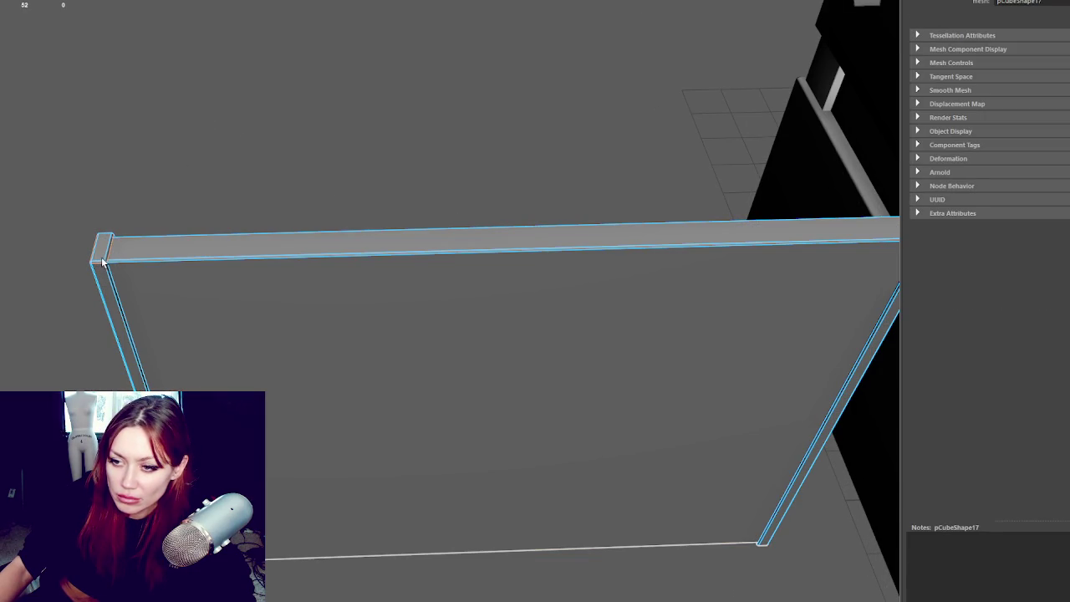
click(99, 261)
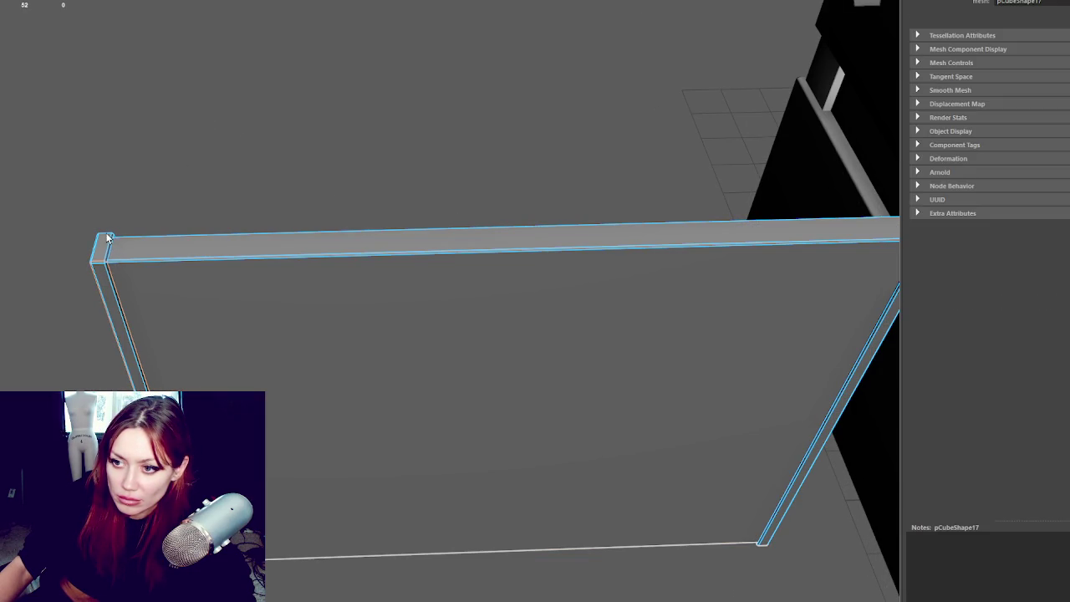
Step: Switch to face selection and open the panel's UVs in the UV Editor
mouse_move(308, 257)
mouse_down()
mouse_move(222, 251)
mouse_move(530, 269)
mouse_up()
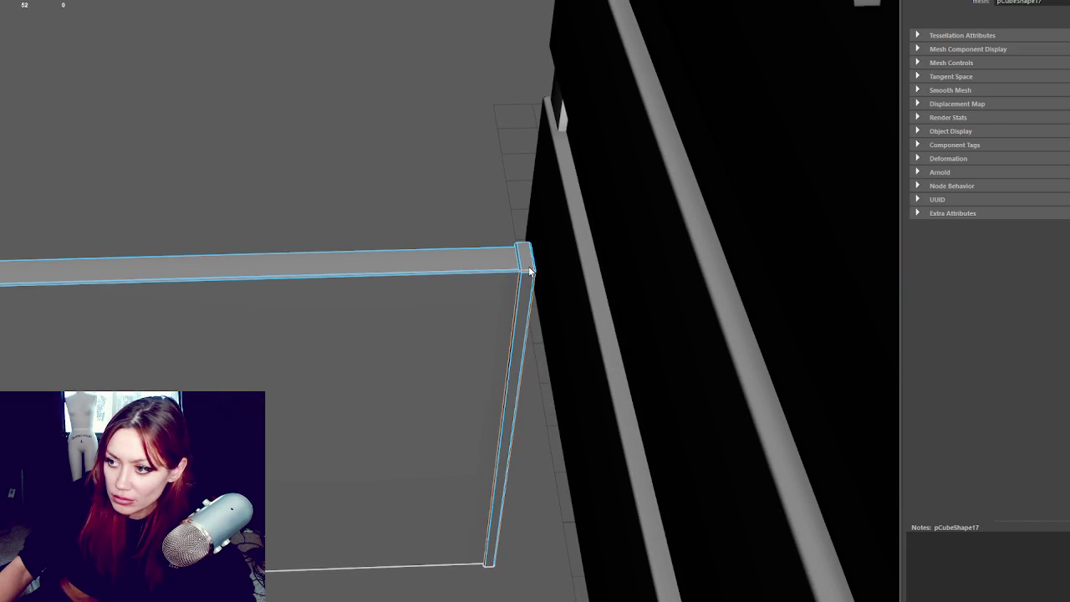
right_click(258, 190)
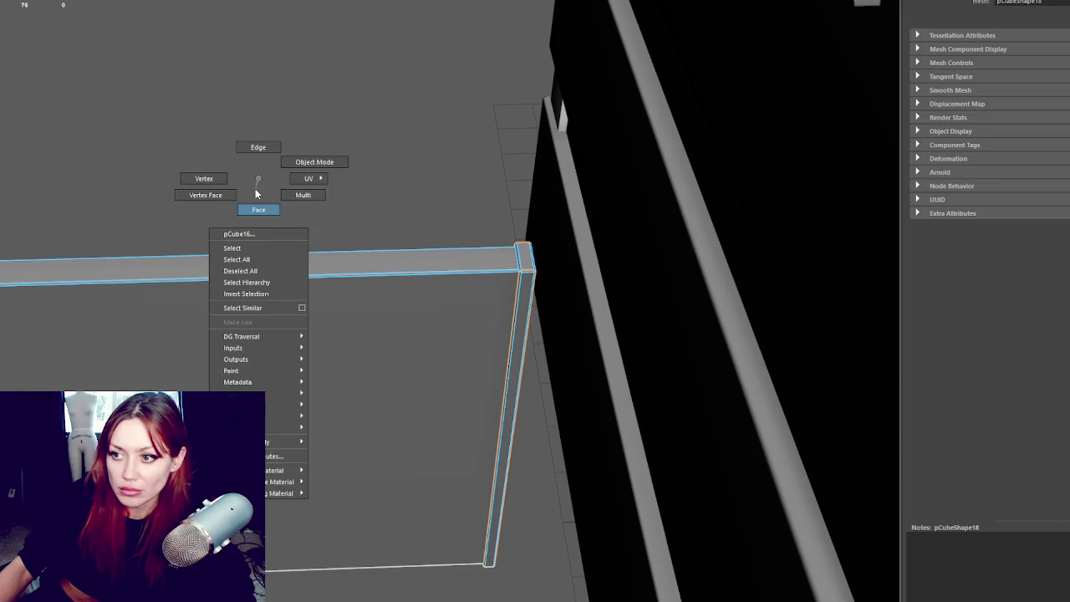
click(263, 468)
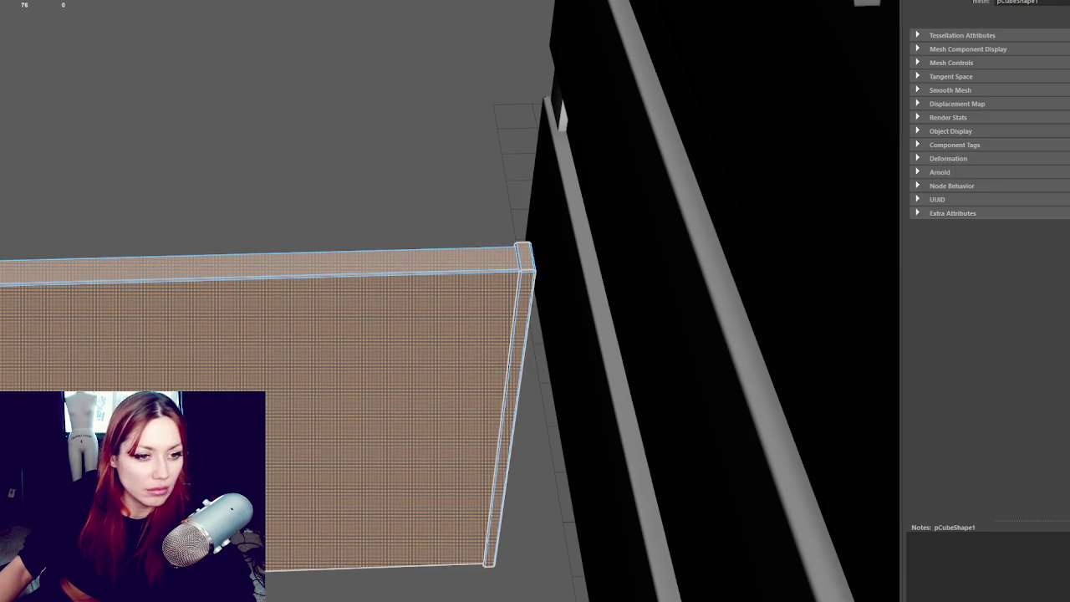
click(399, 64)
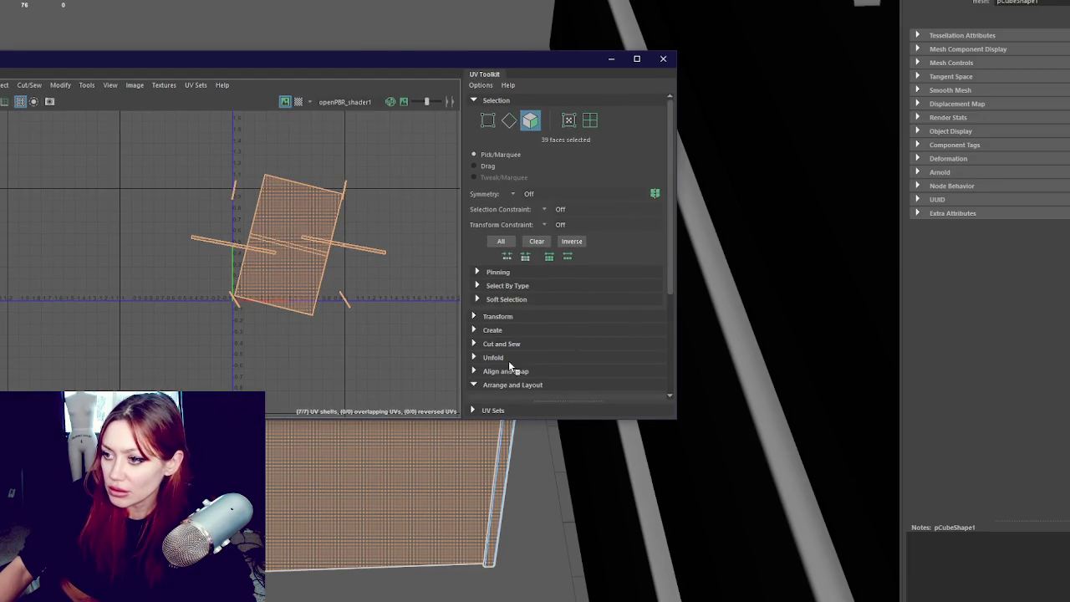
Step: Set the shells' texel density to 1024 and orient them to the axes
click(497, 316)
scroll(520, 271, down, 5)
click(597, 206)
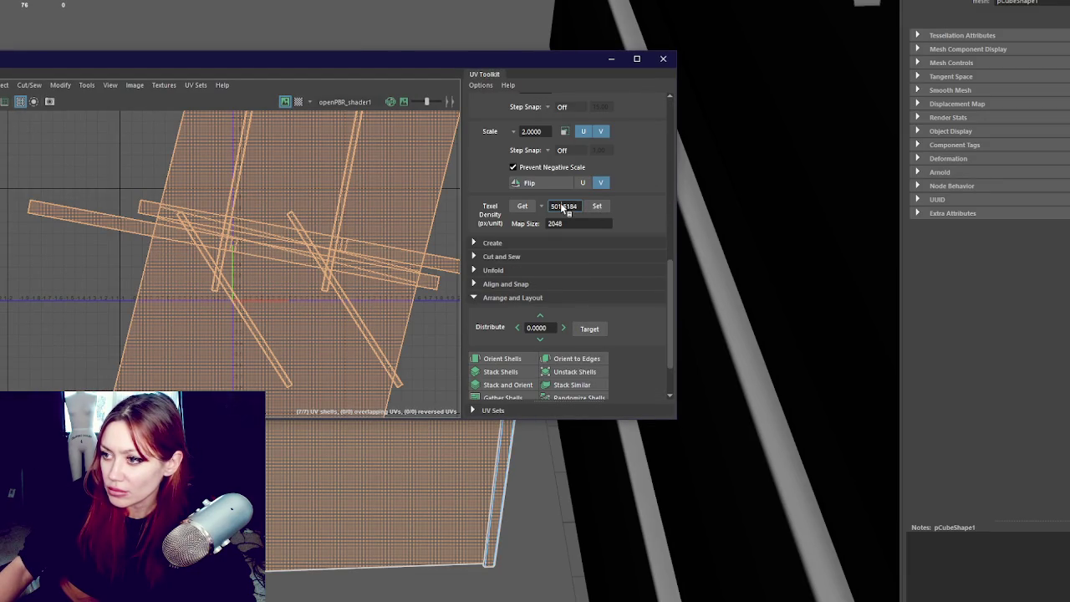
text(1024)
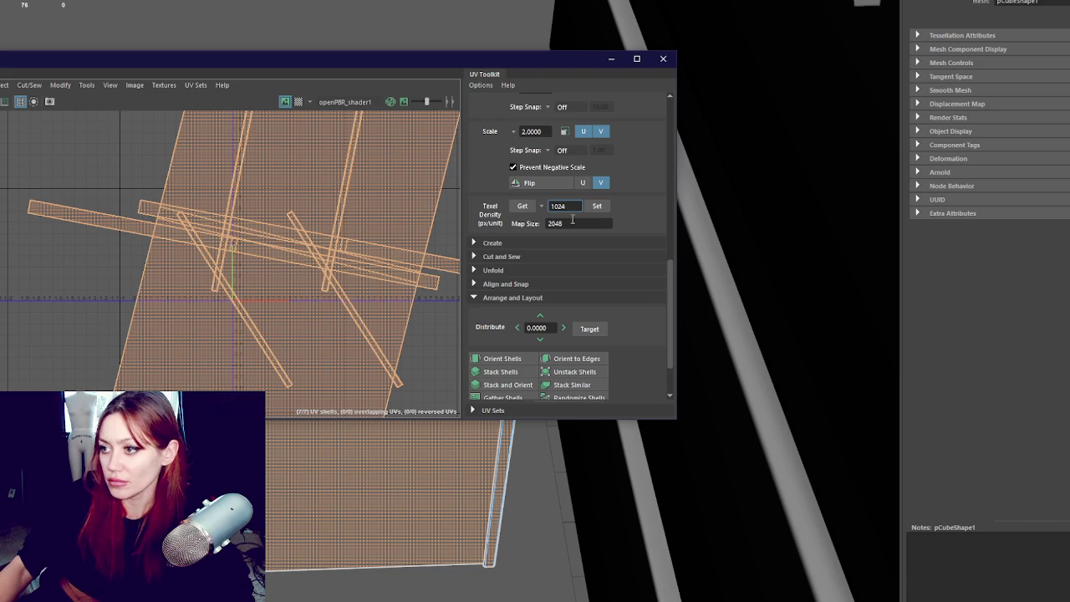
click(597, 205)
click(501, 358)
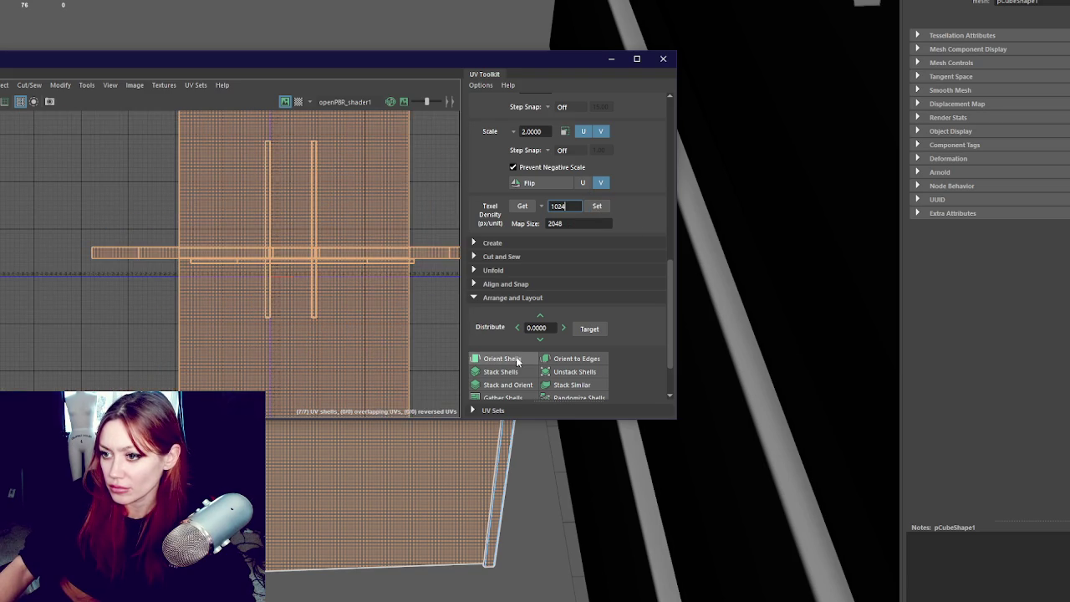
Step: Move the large face shell and thin vertical strip side by side
click(383, 235)
drag(384, 235, 151, 243)
scroll(140, 285, down, 2)
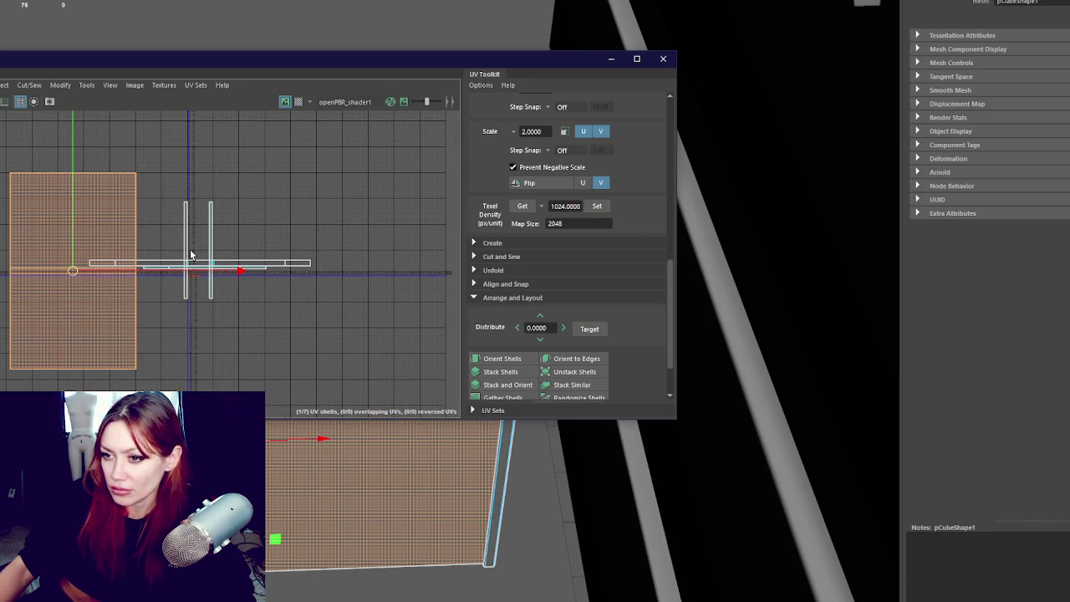
click(186, 249)
drag(187, 263, 148, 321)
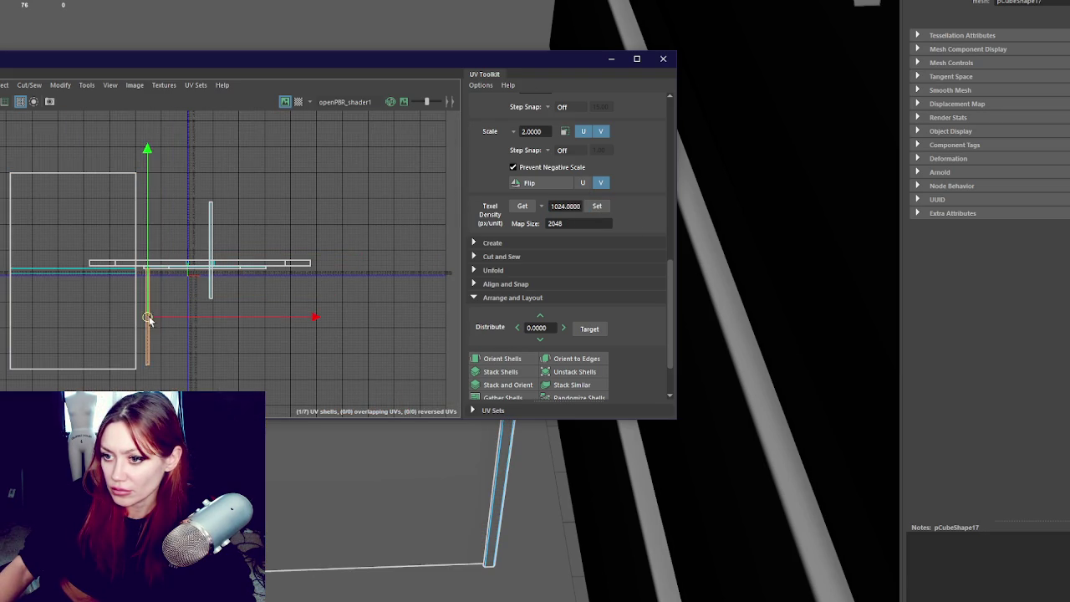
Step: Rotate the horizontal strip 90° upright, line up the strips, and close the UV Editor
click(234, 266)
scroll(570, 237, up, 3)
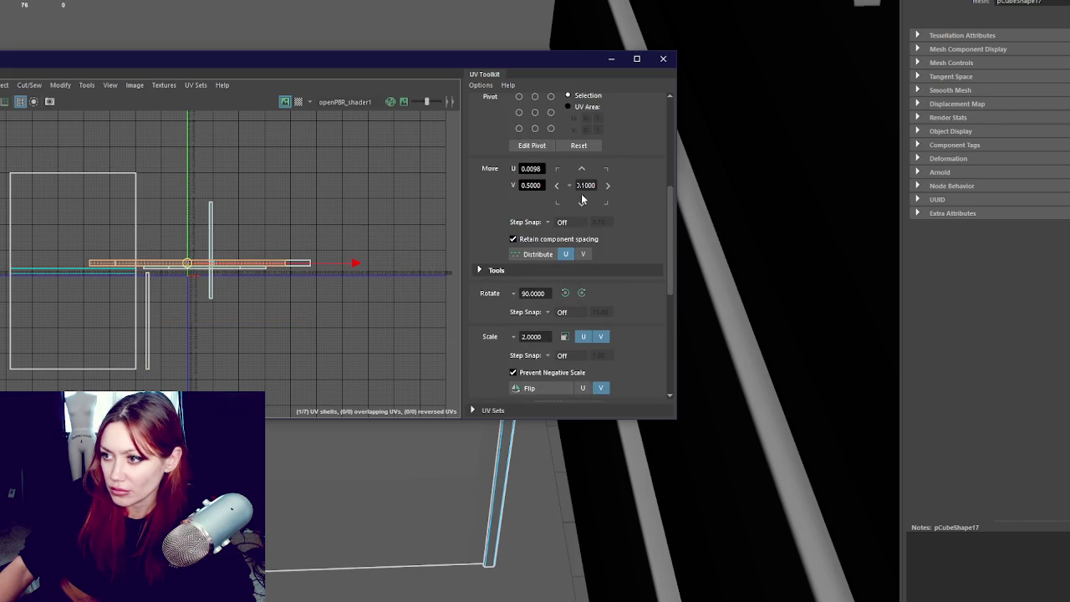
click(578, 293)
mouse_move(190, 269)
mouse_down()
mouse_move(165, 270)
mouse_move(238, 268)
mouse_move(189, 285)
mouse_move(190, 270)
mouse_move(215, 269)
mouse_move(199, 312)
mouse_up()
click(231, 270)
drag(192, 270, 198, 304)
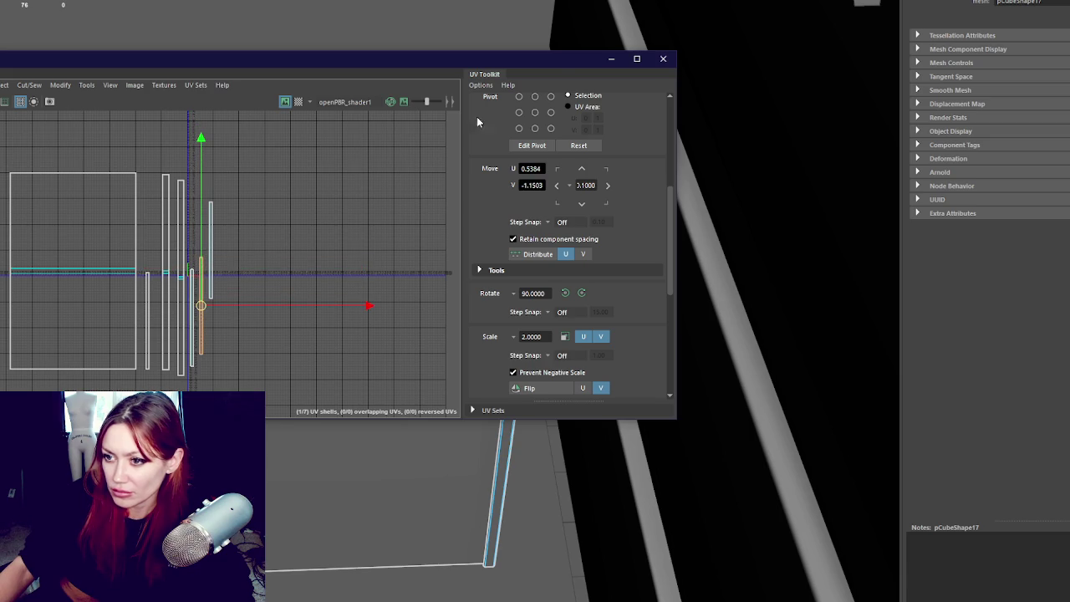
click(663, 59)
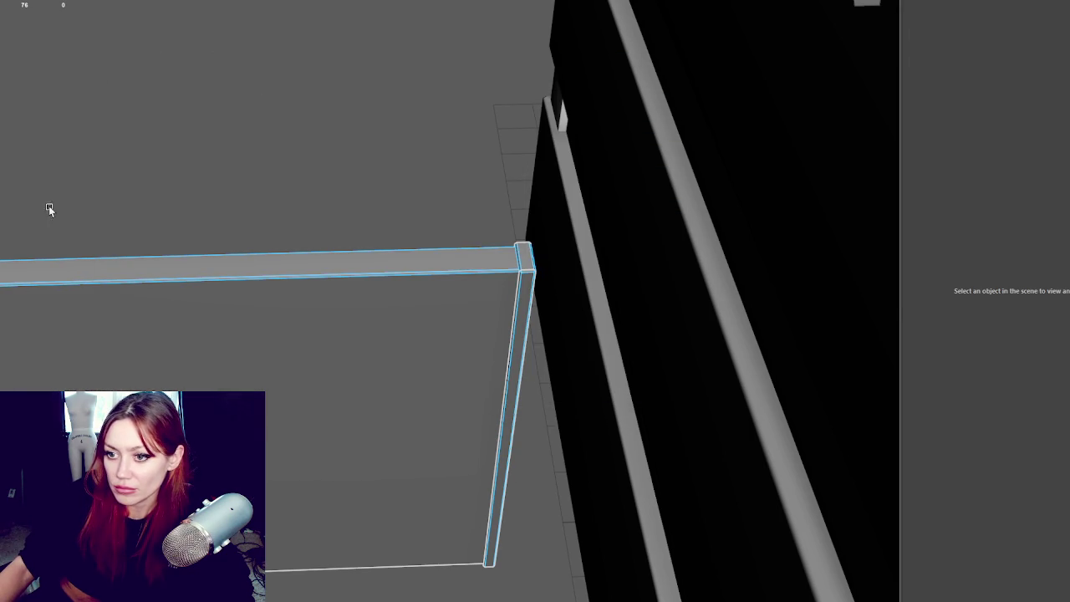
Step: Rename the vertical strip piece to 'Divider'
drag(47, 198, 106, 225)
key(ctrl+F11)
click(138, 165)
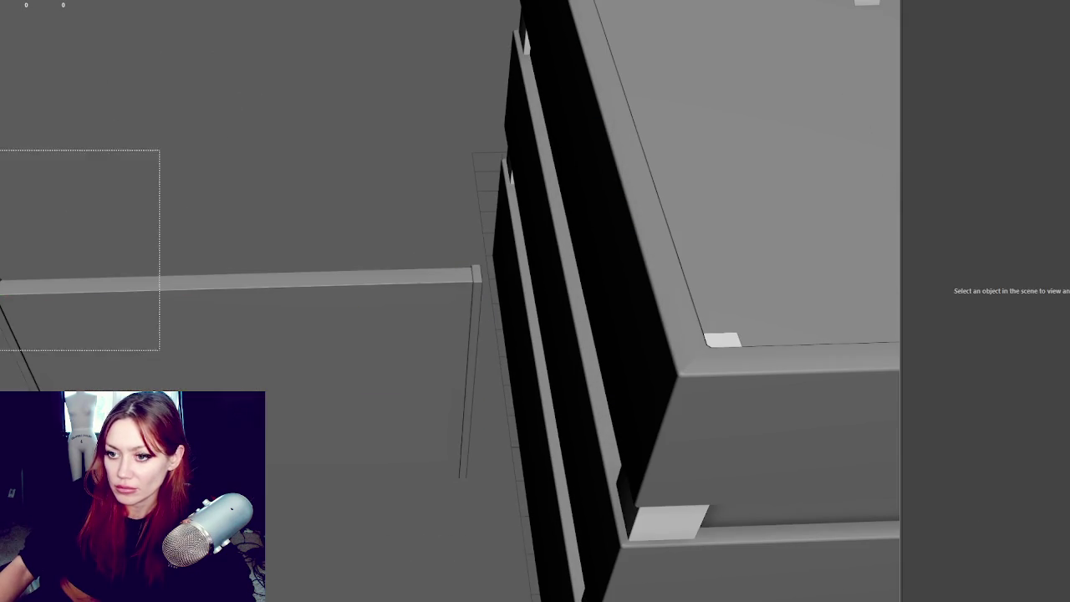
click(251, 280)
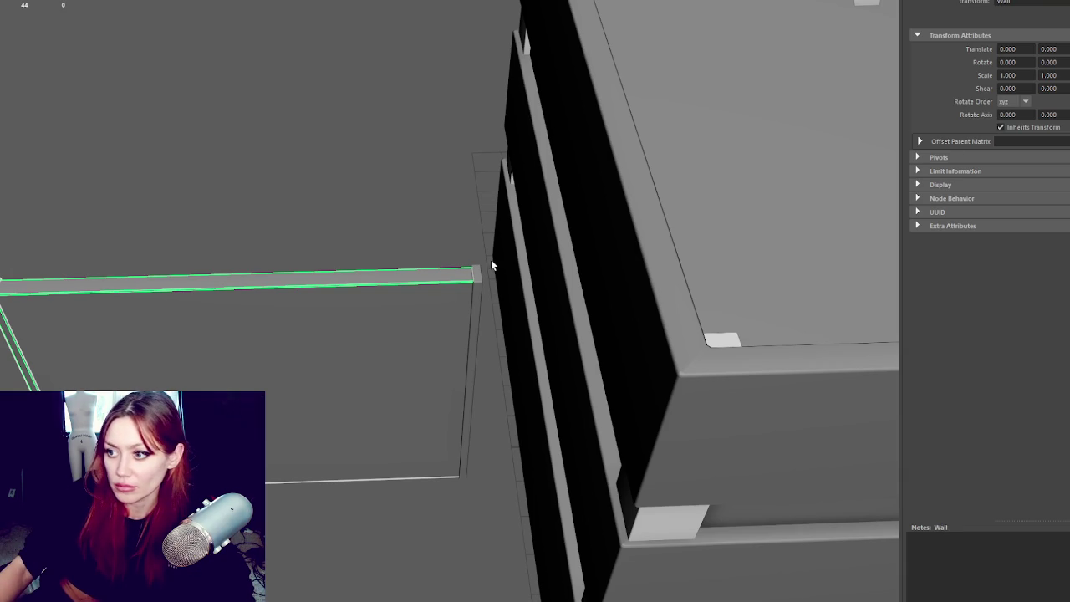
click(475, 276)
text(Divider)
key(Return)
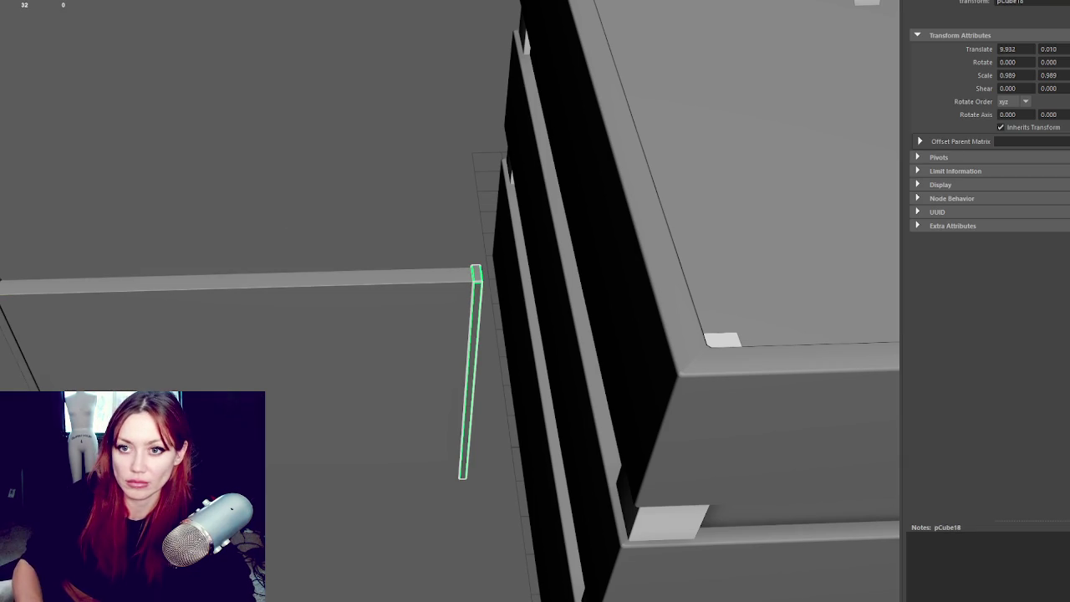
Step: Walk the selection up from Divider through group1 to the WallConcrete parent
key(ctrl+a)
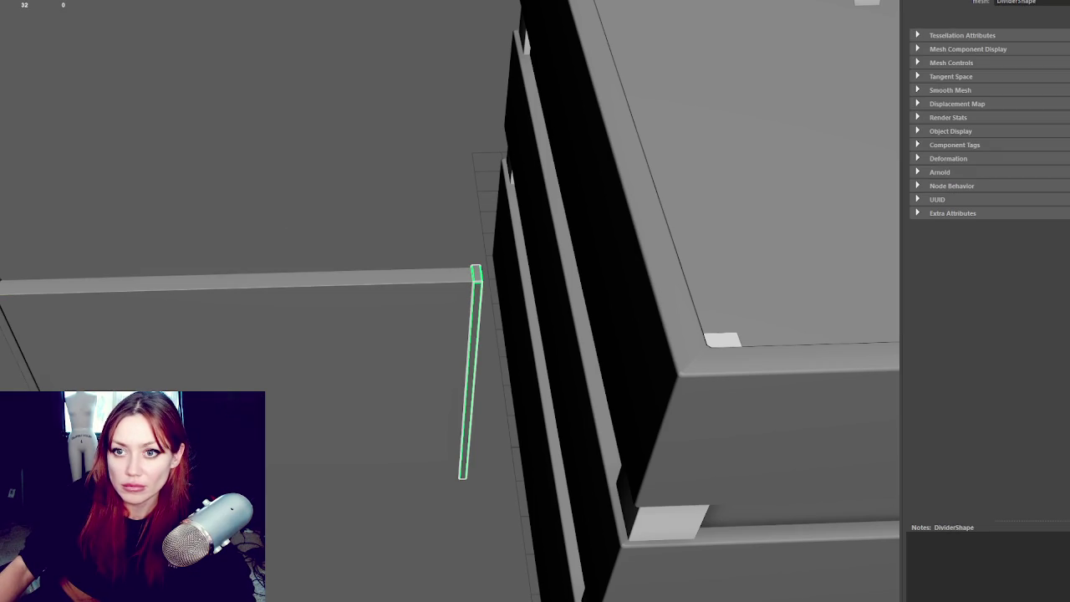
key(Up)
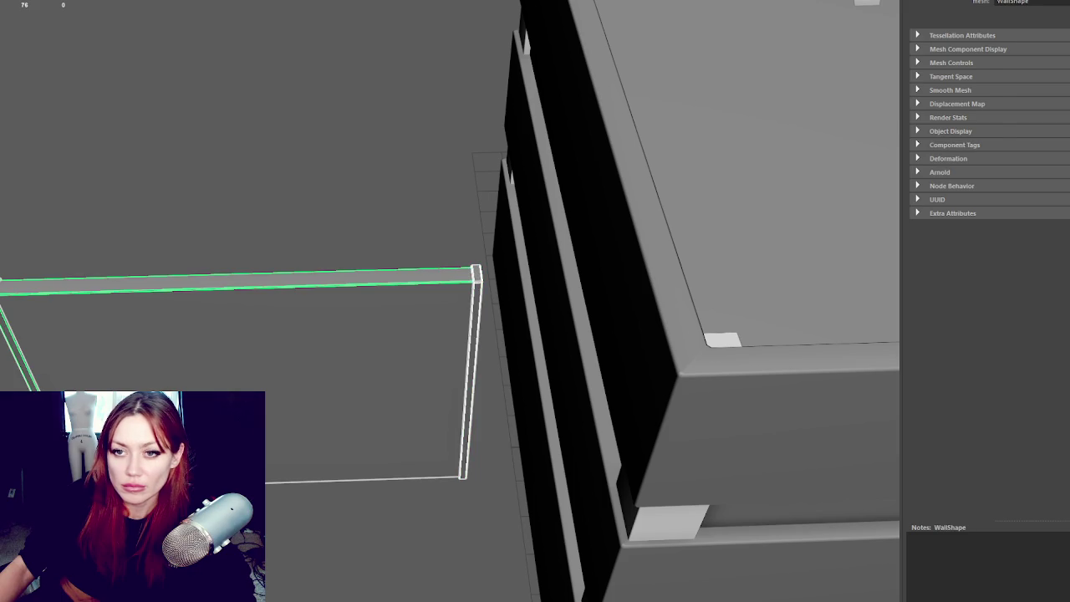
key(Up)
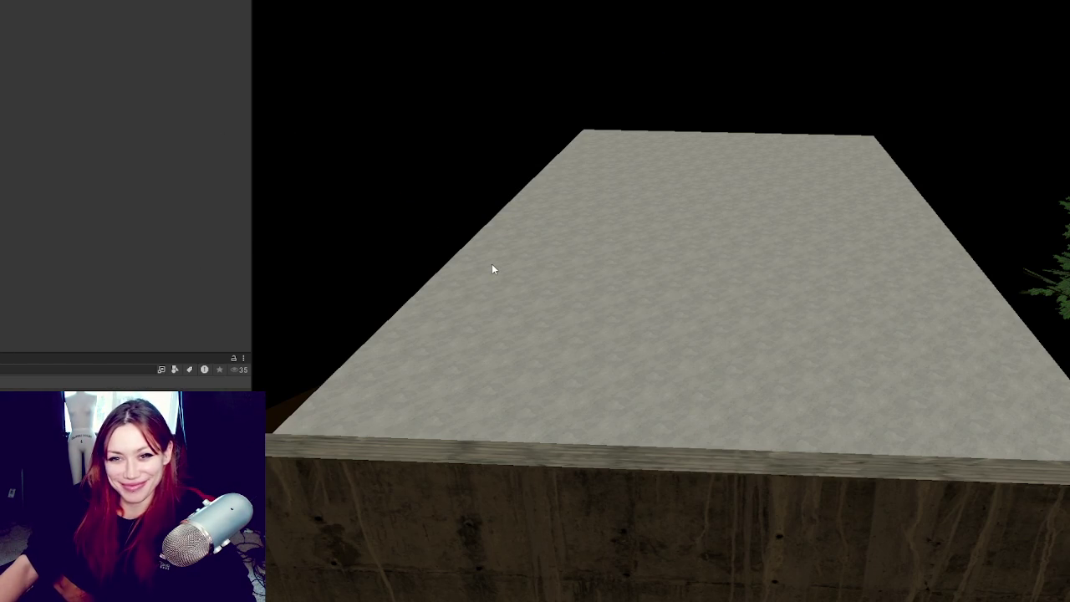
Step: Fly the Scene view down into the walled courtyard and frame the lit concrete wall
mouse_move(492, 268)
mouse_down()
mouse_move(599, 246)
mouse_move(739, 163)
mouse_move(688, 172)
mouse_move(699, 179)
mouse_move(719, 165)
mouse_up()
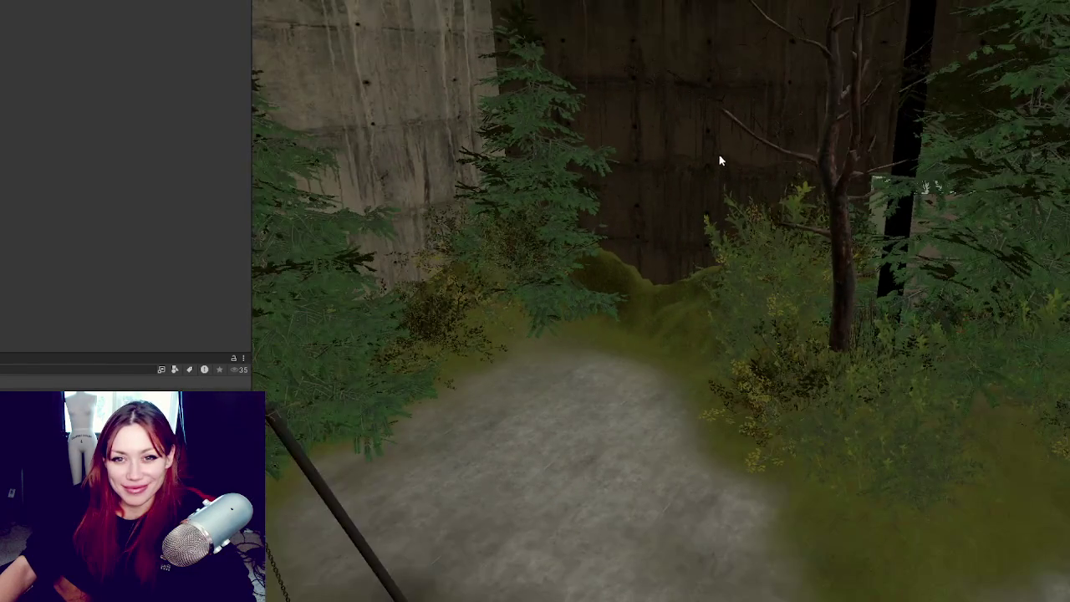
scroll(841, 24, down, 3)
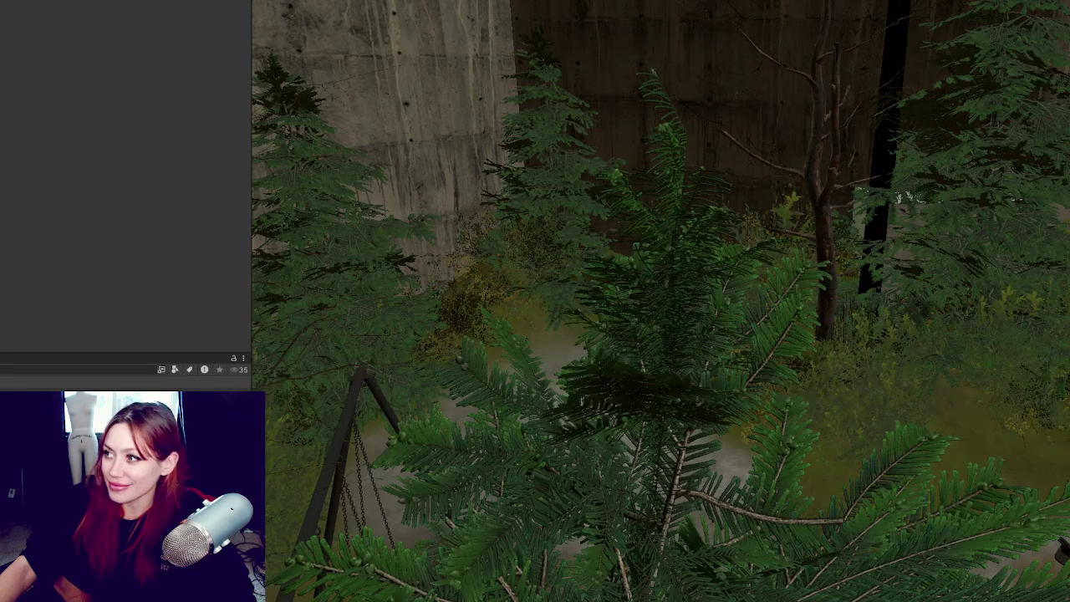
scroll(923, 78, down, 5)
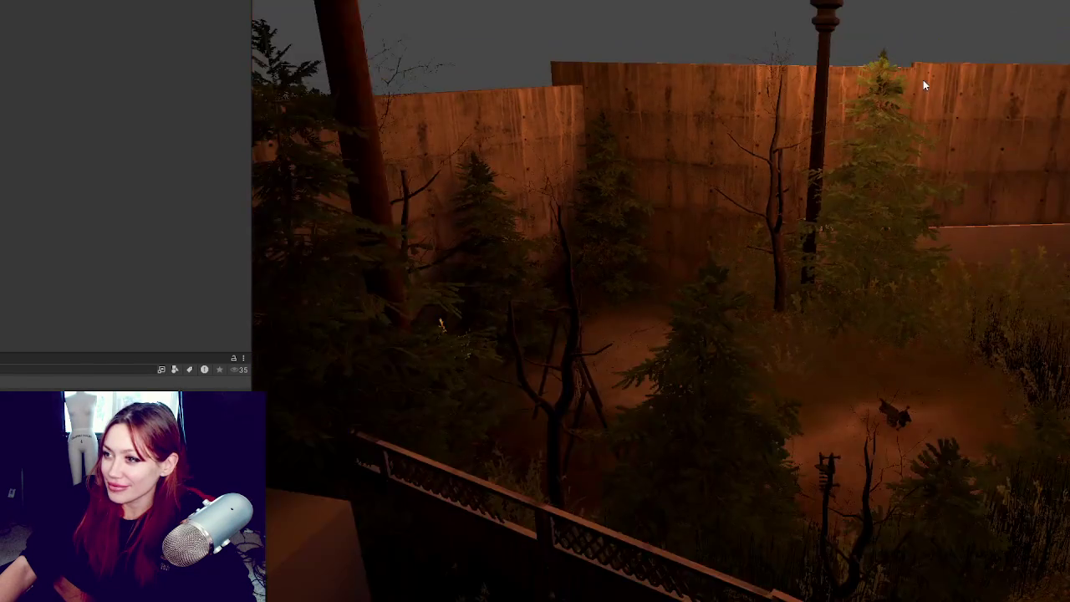
drag(923, 80, 537, 119)
scroll(575, 95, down, 3)
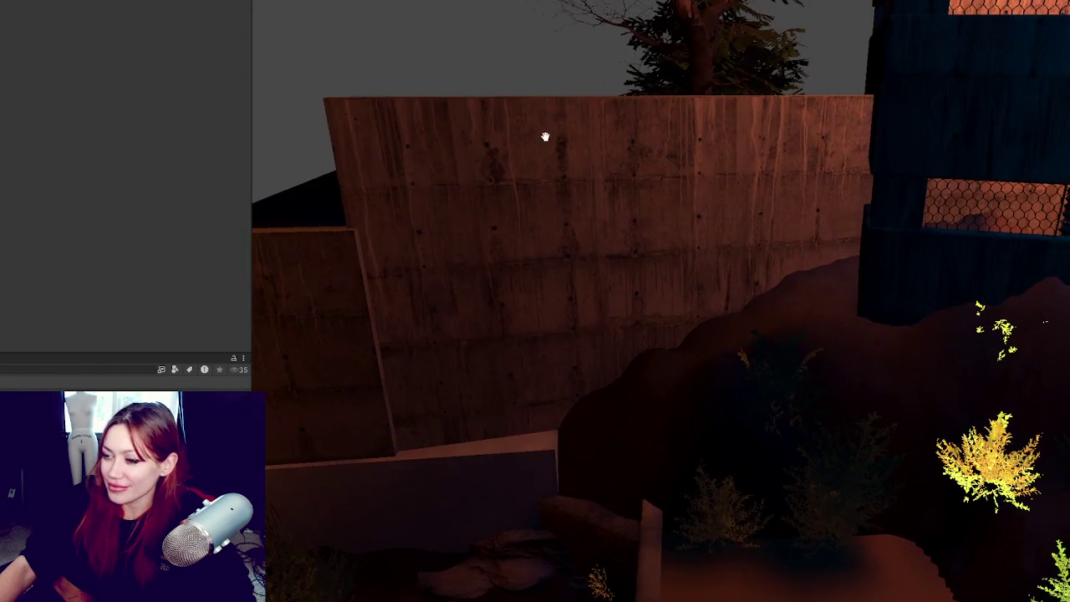
drag(621, 203, 554, 197)
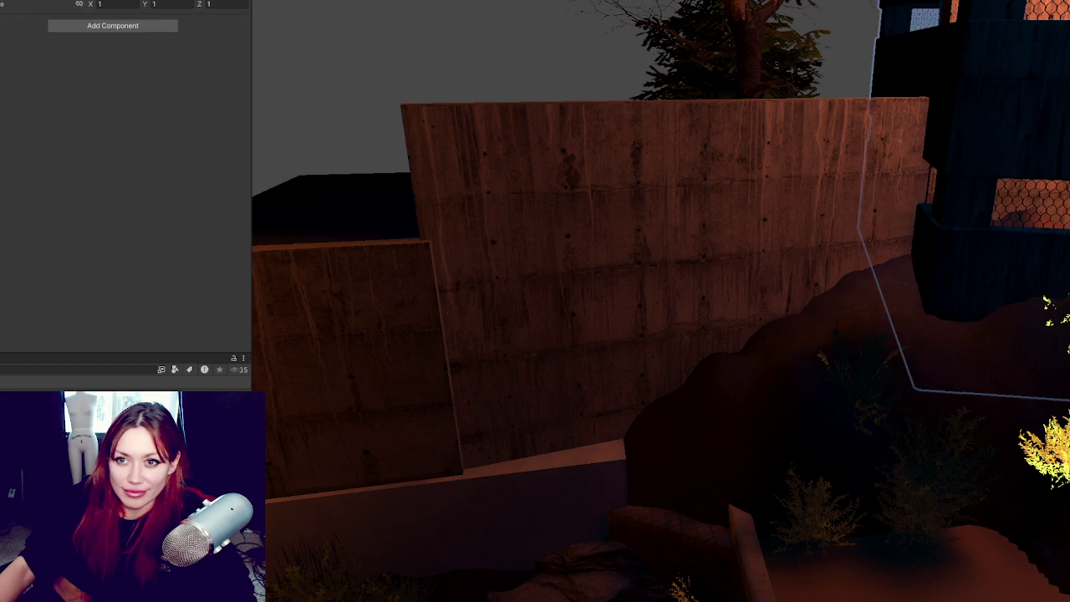
Step: Turn off importing BlendShapes, Visibility, Cameras and Lights in the wall model's import settings
click(276, 143)
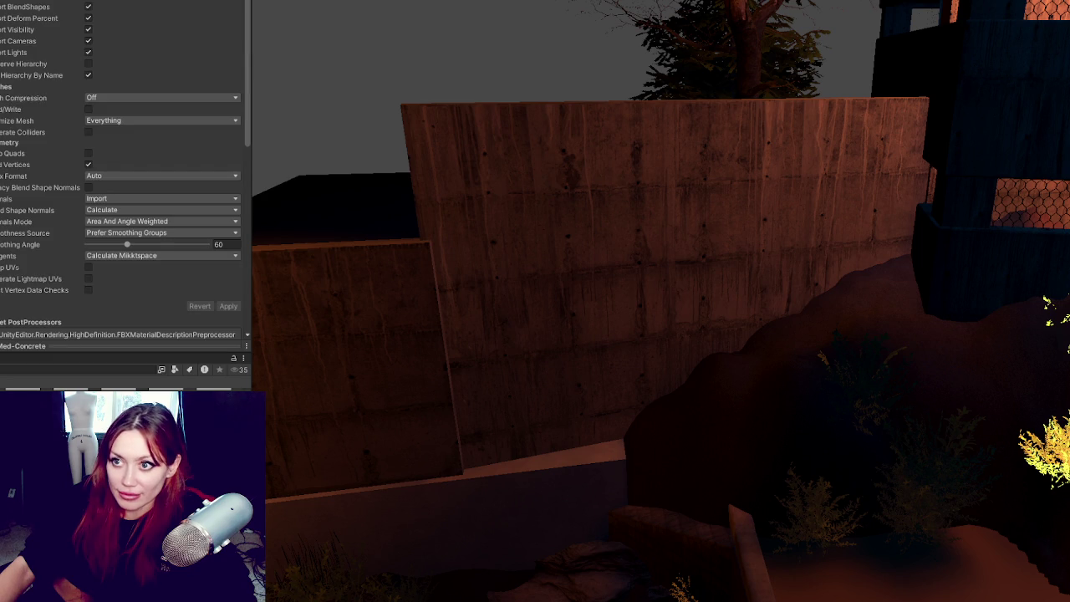
click(89, 7)
click(88, 17)
click(89, 29)
click(89, 40)
click(89, 51)
click(88, 64)
Step: Enable Generate Colliders and Generate Lightmap UVs, then apply the import settings
click(89, 120)
click(89, 153)
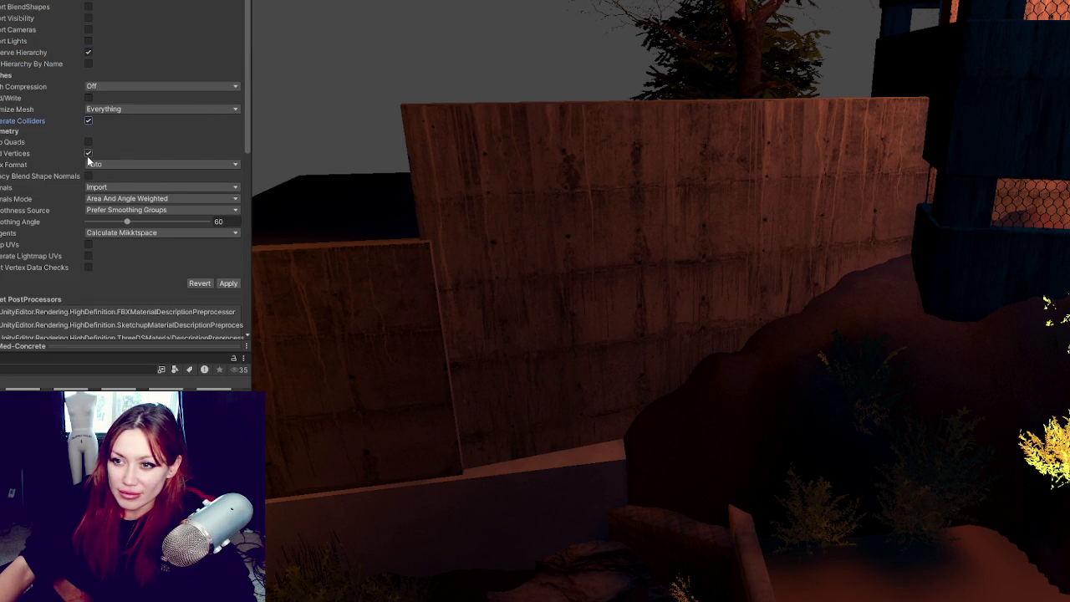
click(89, 154)
click(88, 255)
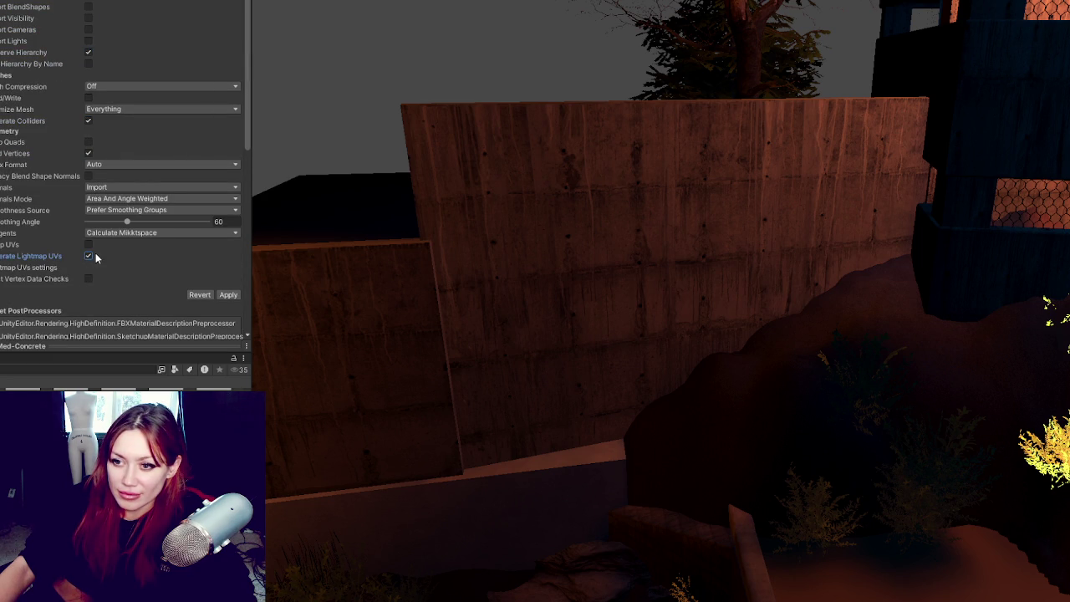
click(228, 295)
scroll(125, 167, down, 5)
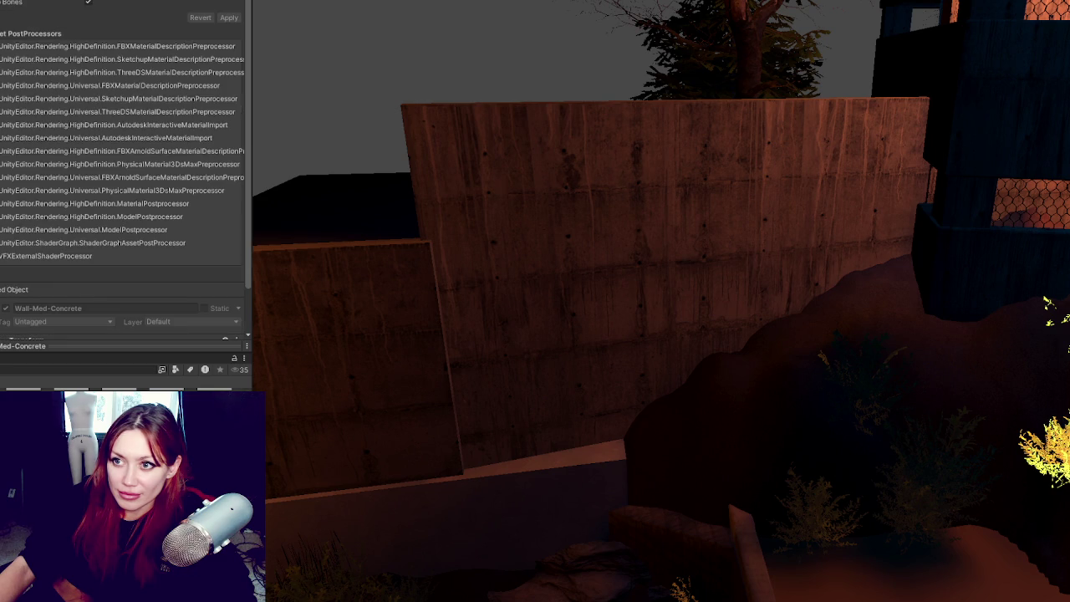
scroll(126, 167, up, 4)
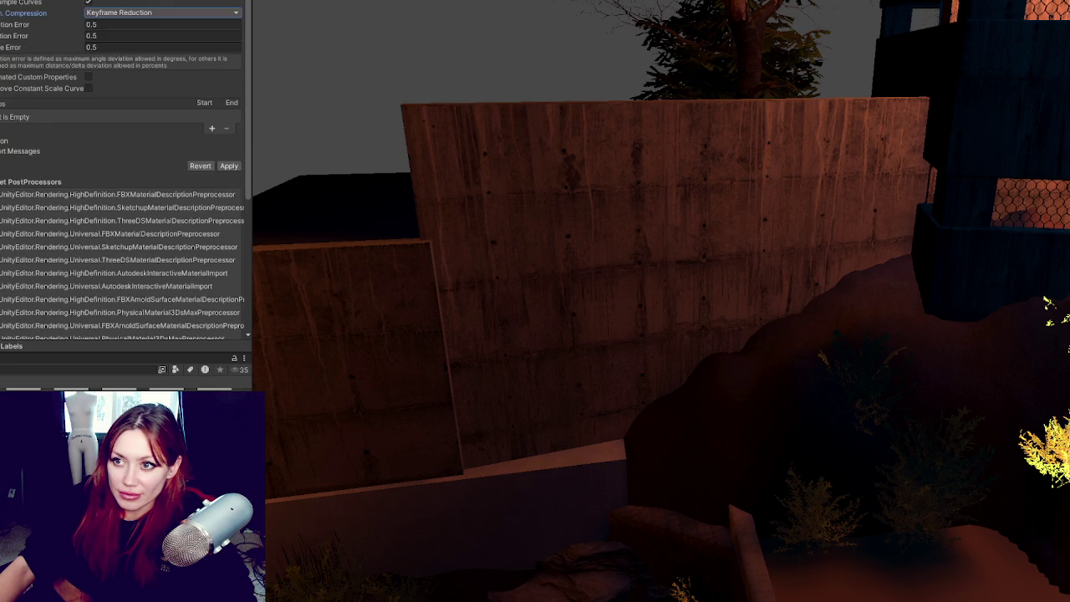
scroll(125, 167, down, 5)
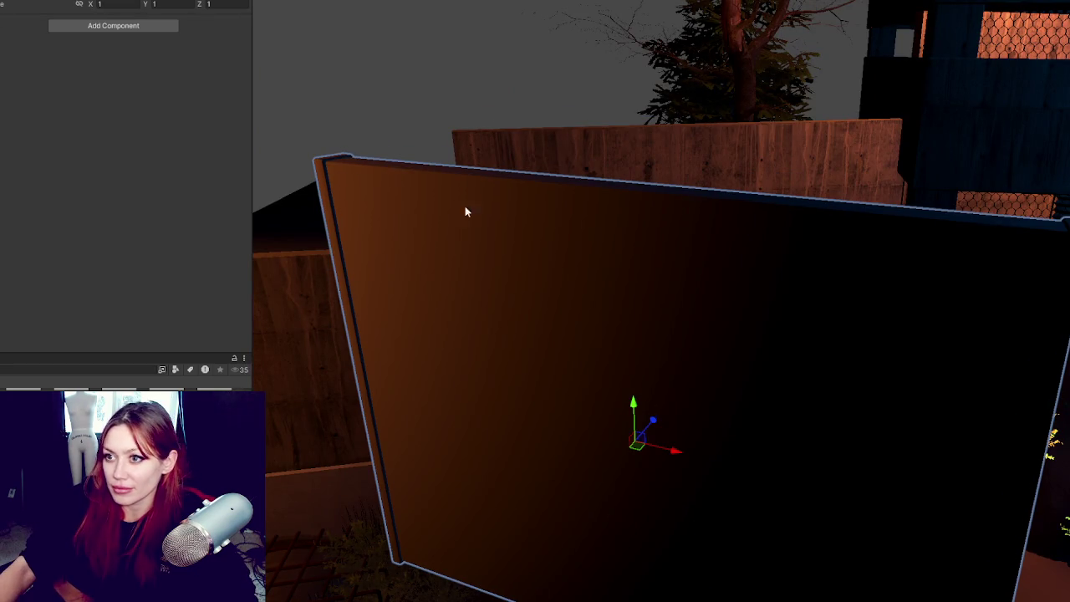
Step: Move the new wall panel up and further back beside the courtyard wall
scroll(747, 454, down, 2)
mouse_move(694, 369)
mouse_down()
mouse_move(780, 287)
mouse_move(809, 291)
mouse_up()
key(e)
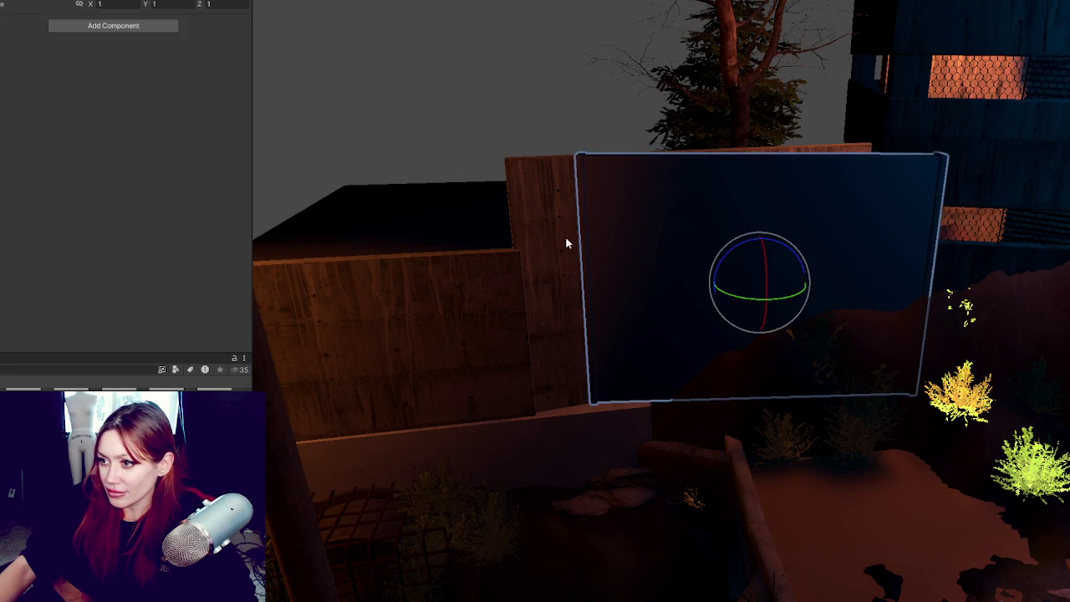
scroll(164, 143, down, 5)
scroll(77, 251, down, 10)
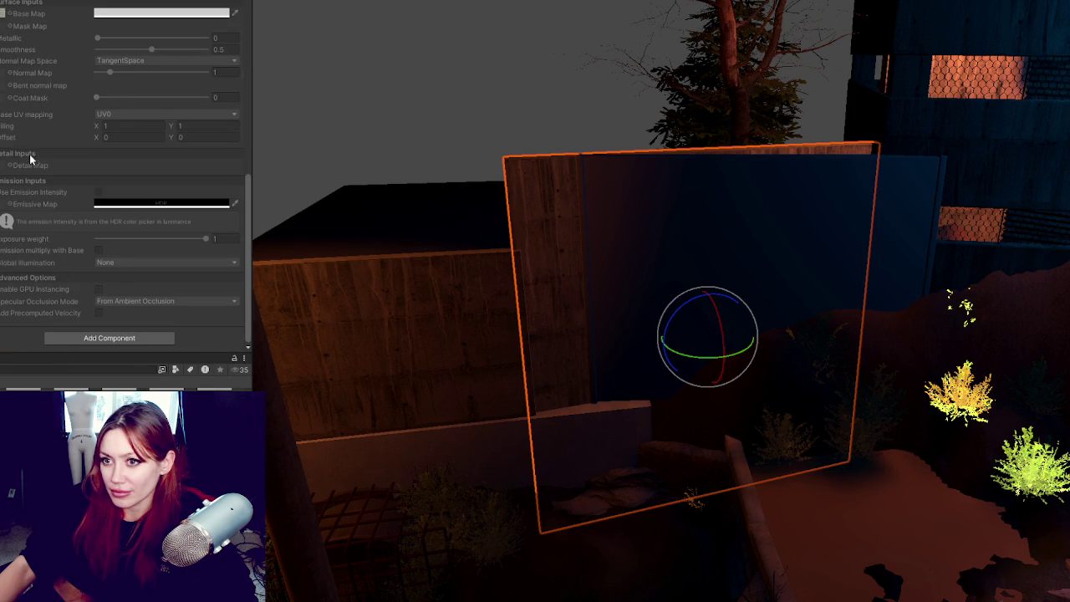
Step: Search the Project window for the 'dirty con' concrete material
click(44, 370)
text(ru)
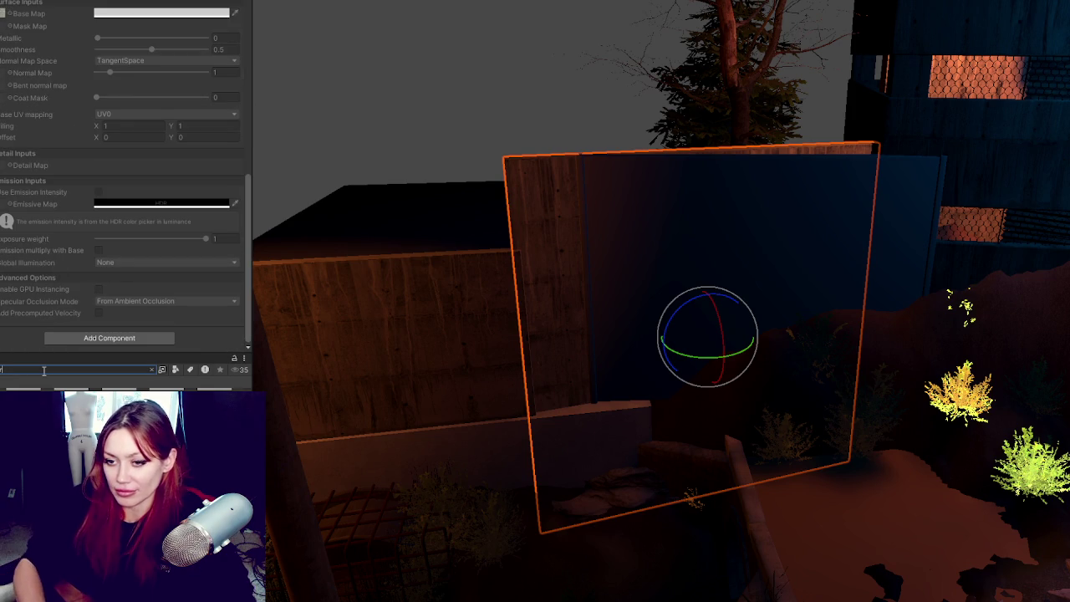
key(BackSpace)
text(rty con)
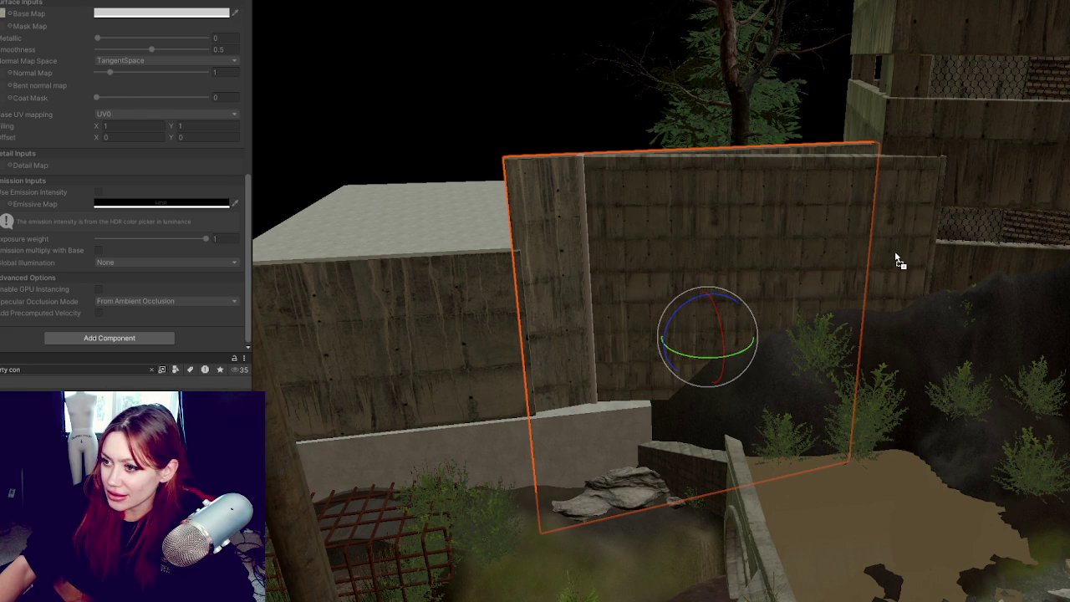
Step: Duplicate the dirty concrete material and reset its texture tiling to 1 by 1
key(ctrl+d)
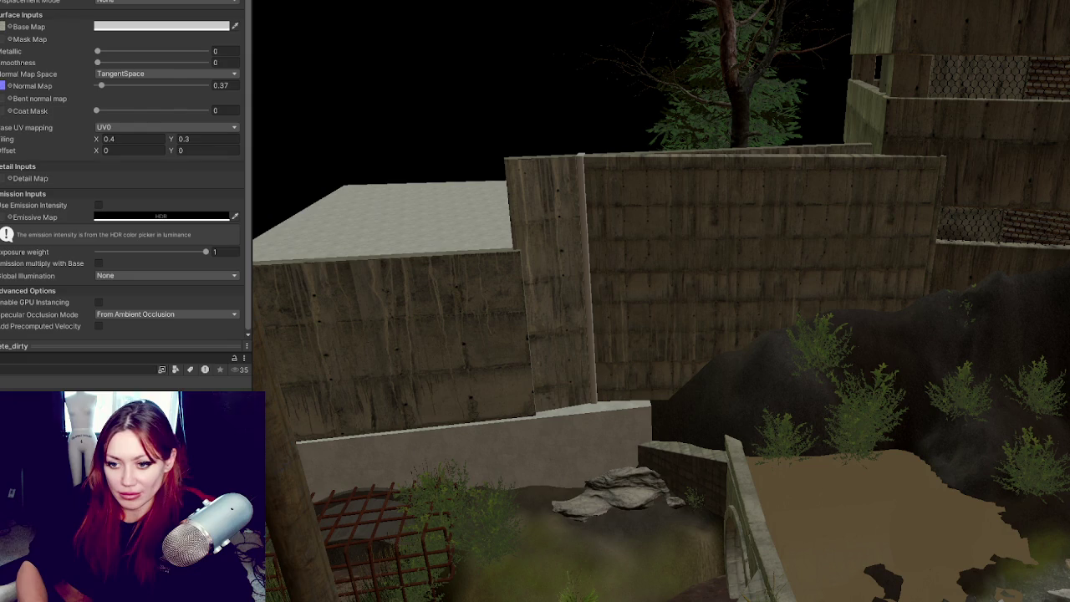
scroll(121, 175, up, 2)
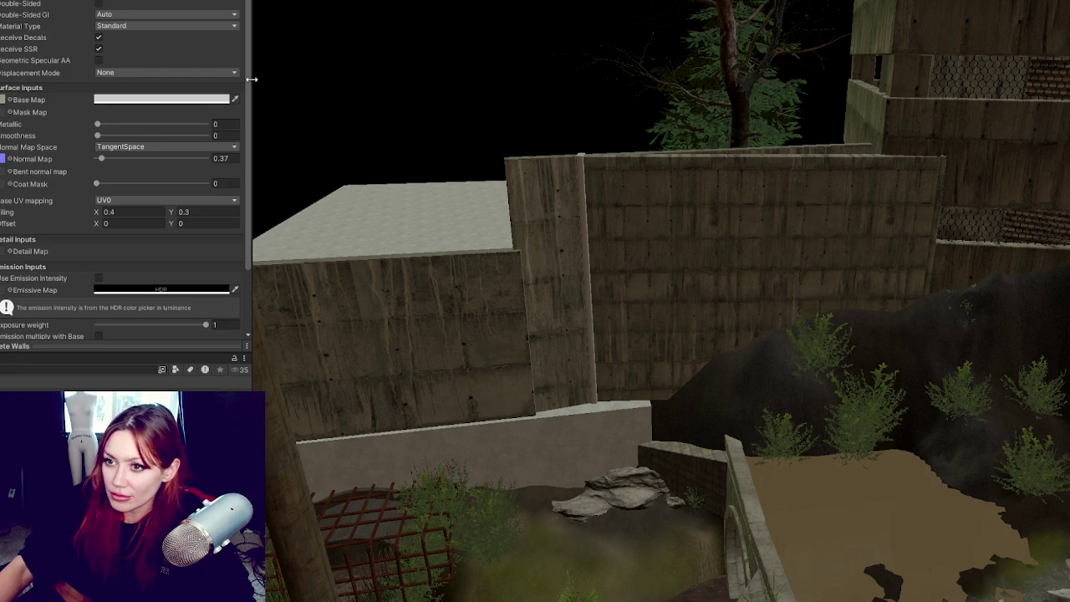
scroll(183, 206, down, 3)
text(0)
key(Tab)
text(0)
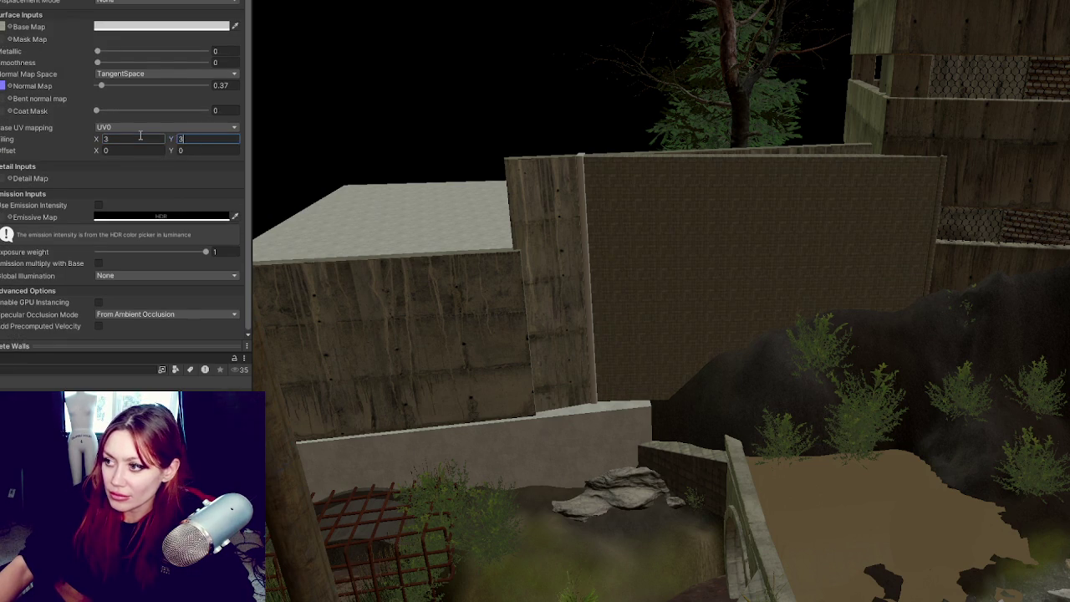
key(shift+Tab)
text(1)
key(Tab)
text(1)
key(Tab)
Step: Try horizontal tiling 0.3 and vertical tiling values of 0.2 and 0.11
click(134, 139)
text(-0.5)
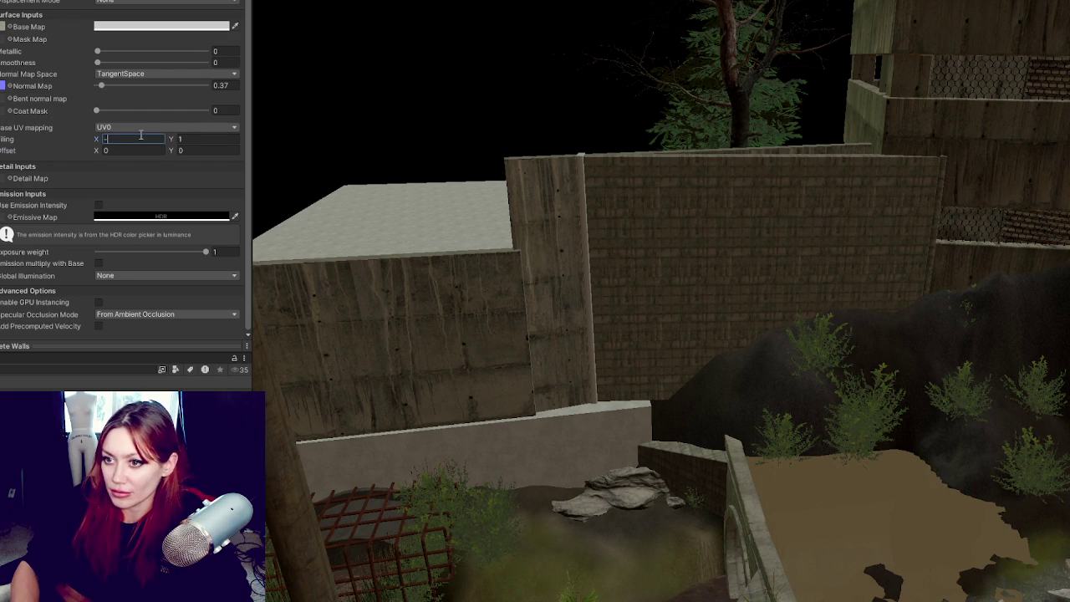
key(BackSpace)
text(3)
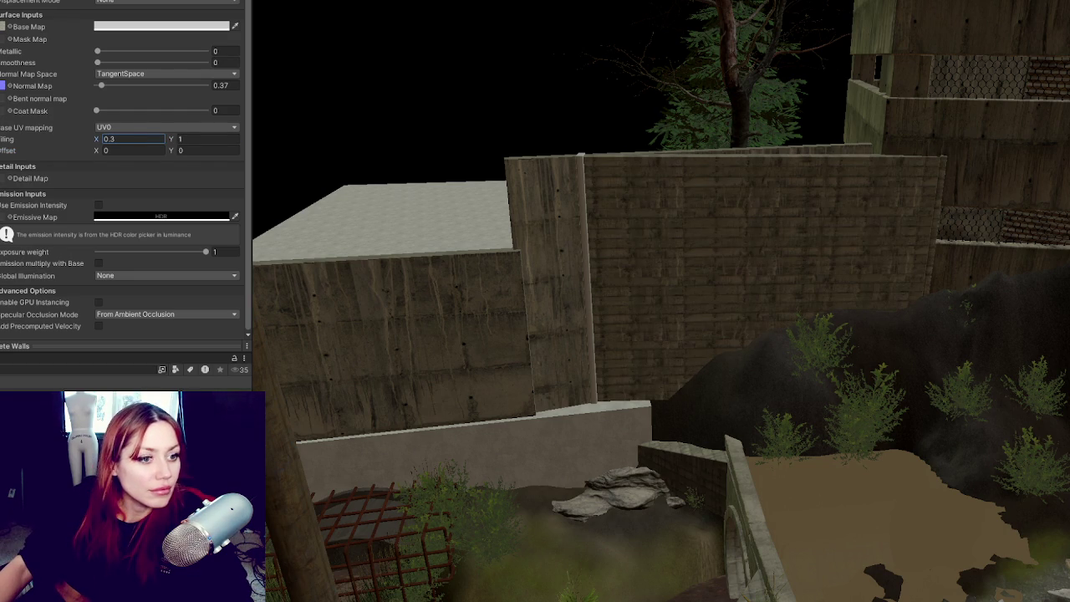
click(202, 138)
text(0.3)
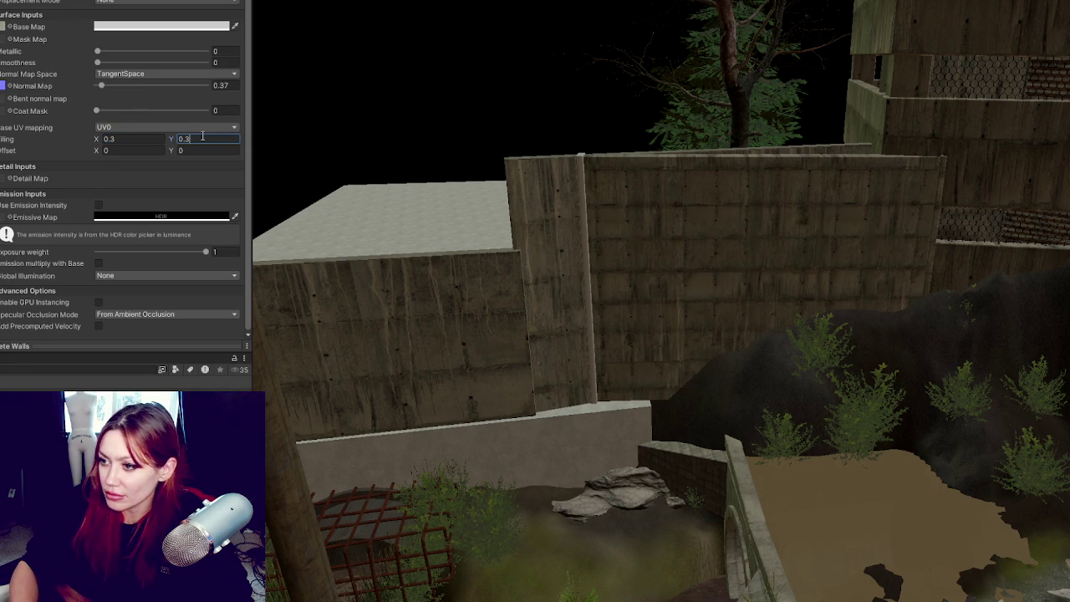
key(BackSpace)
text(2)
key(BackSpace)
text(11)
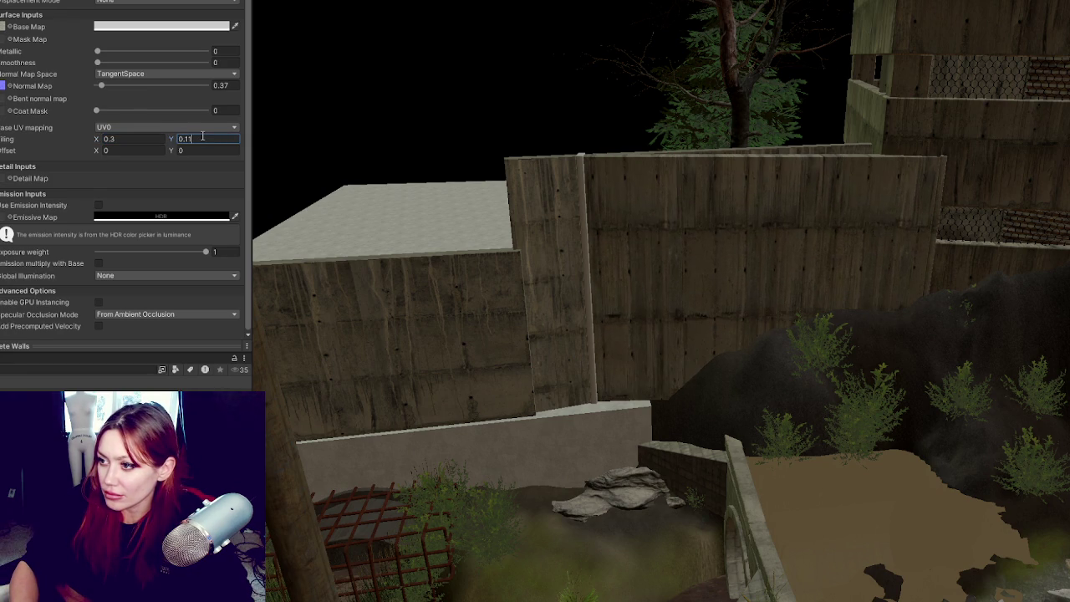
Step: Settle the material's vertical tiling at 0.1
key(shift+Tab)
key(BackSpace)
text(0.1)
key(Tab)
text(1)
key(shift+Tab)
text(2)
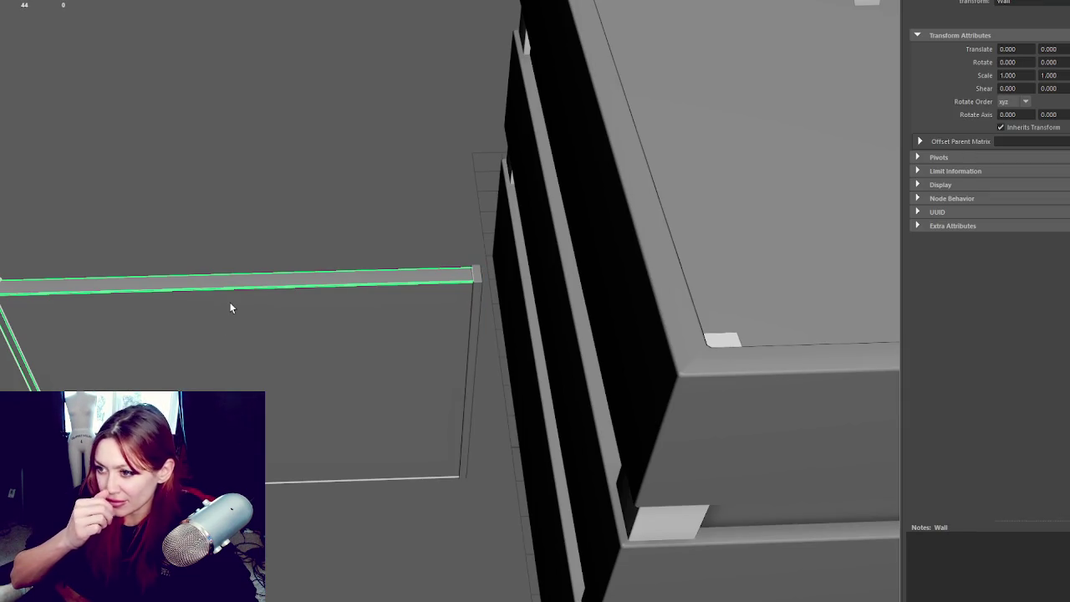
Step: Select the WallConcrete's long top faces and lower edge in component mode
right_click(213, 218)
click(207, 293)
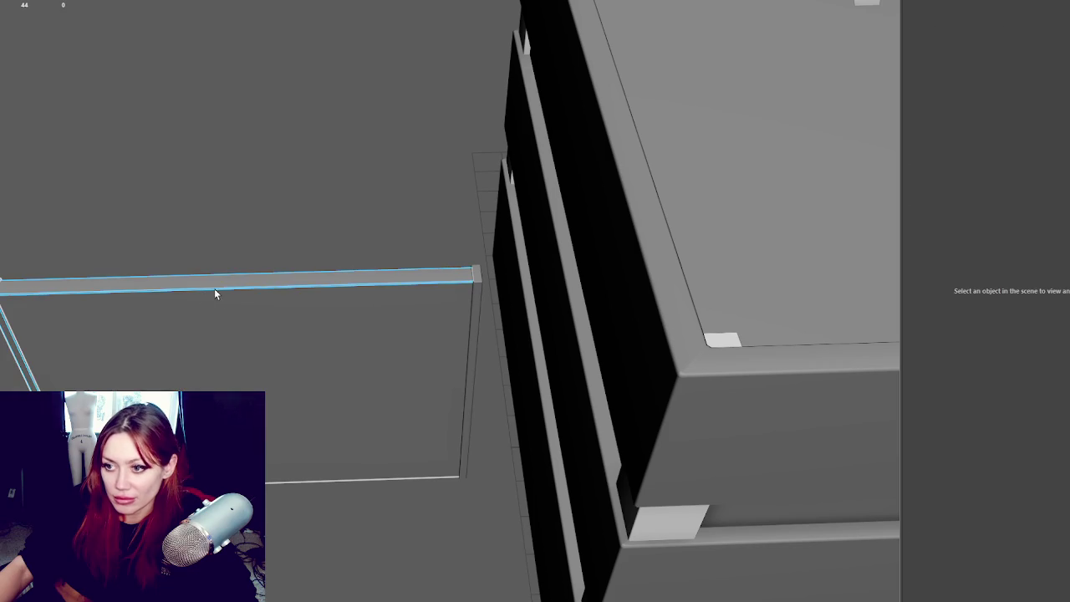
shift+right_click(139, 116)
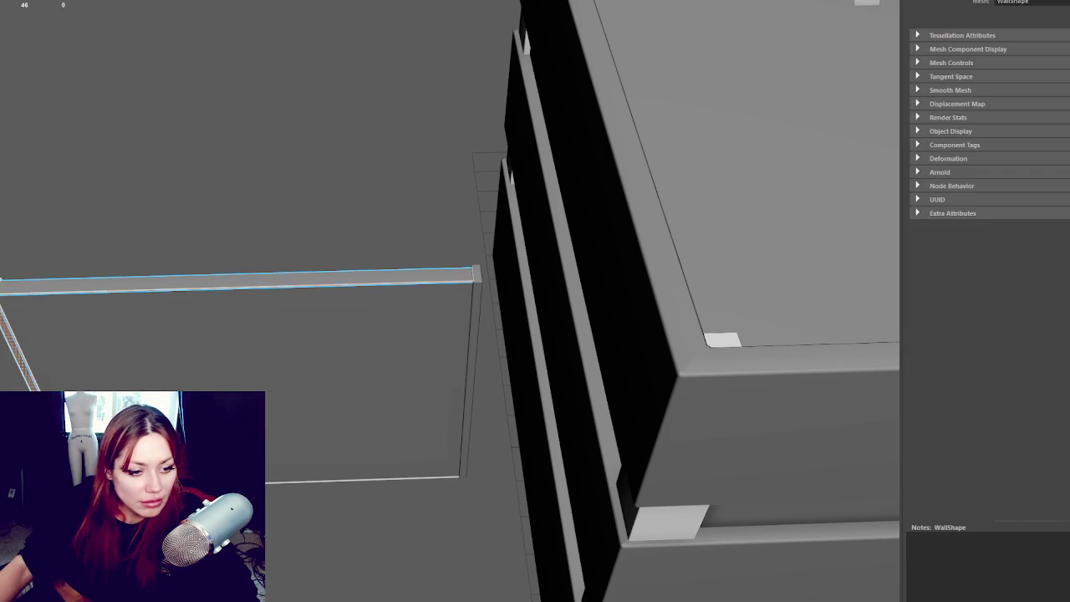
click(234, 278)
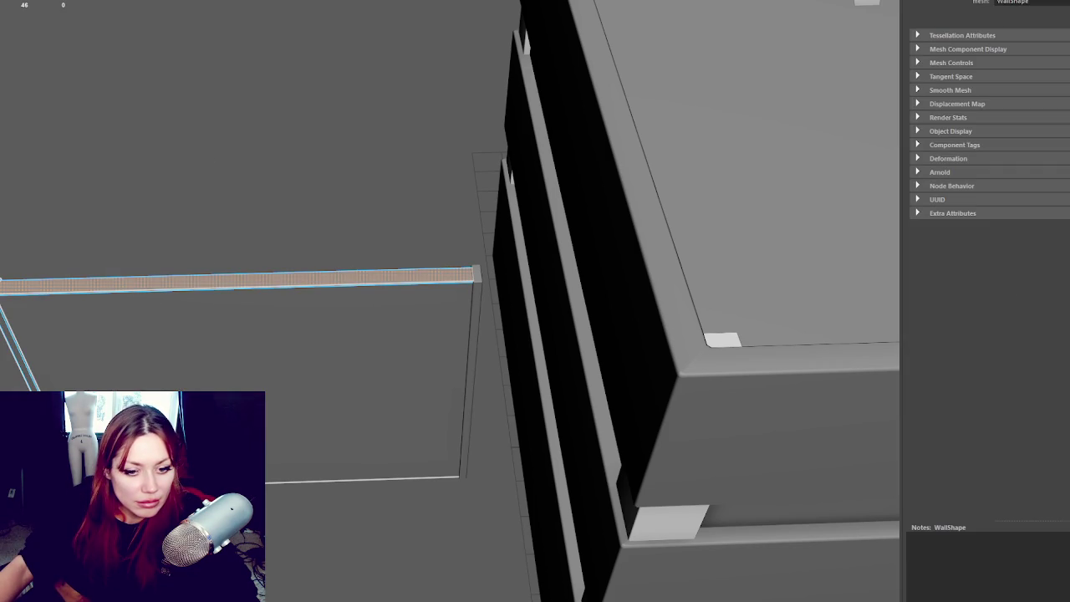
key(w)
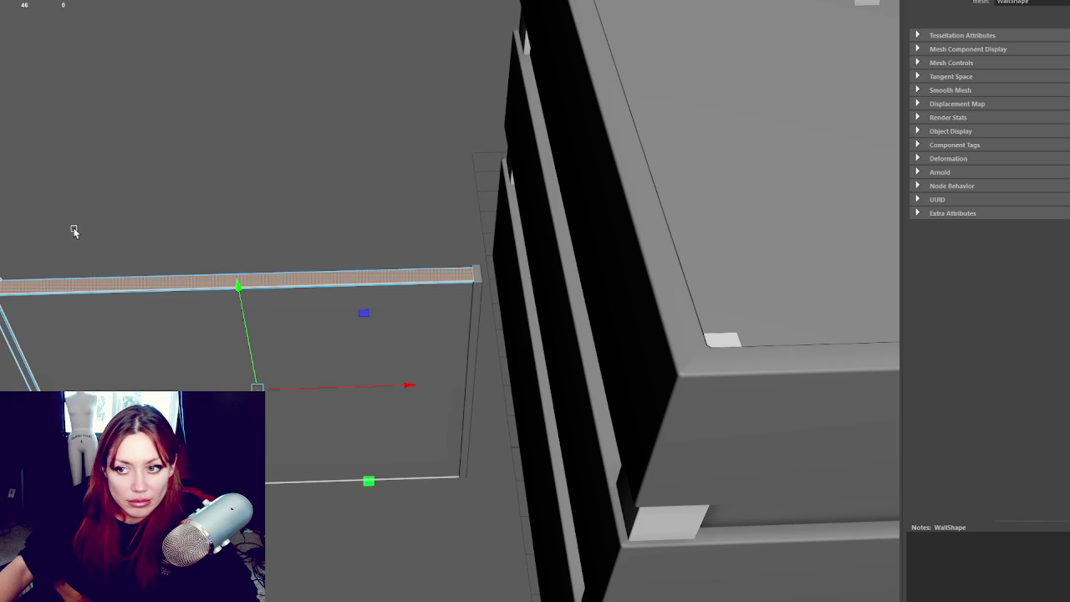
click(235, 288)
Step: Return to object mode and reselect the WallConcrete wall group
key(F8)
click(143, 123)
click(836, 167)
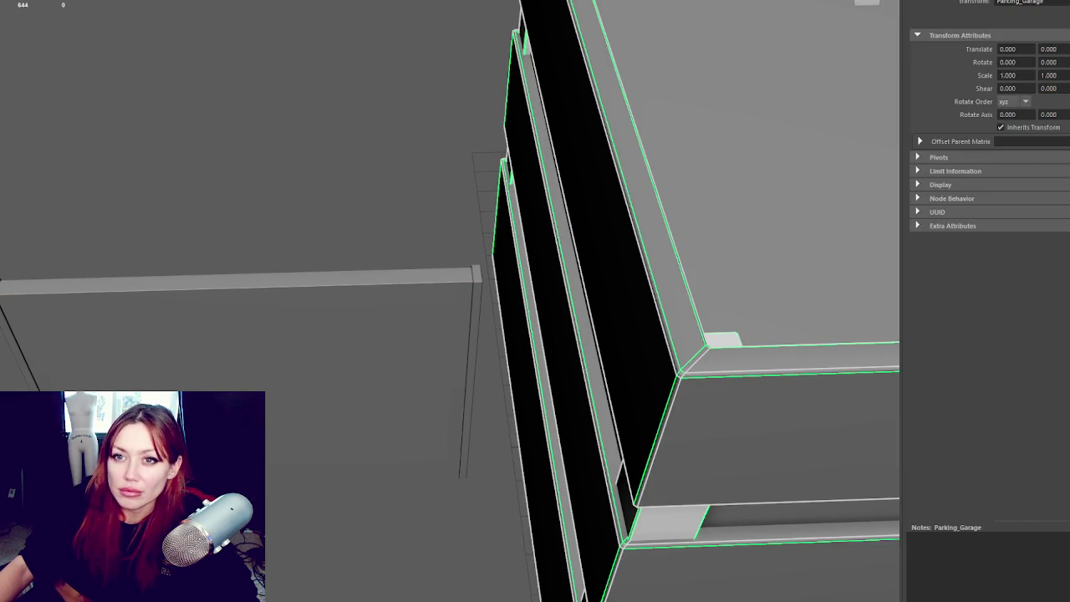
key(ctrl+z)
key(ctrl+z)
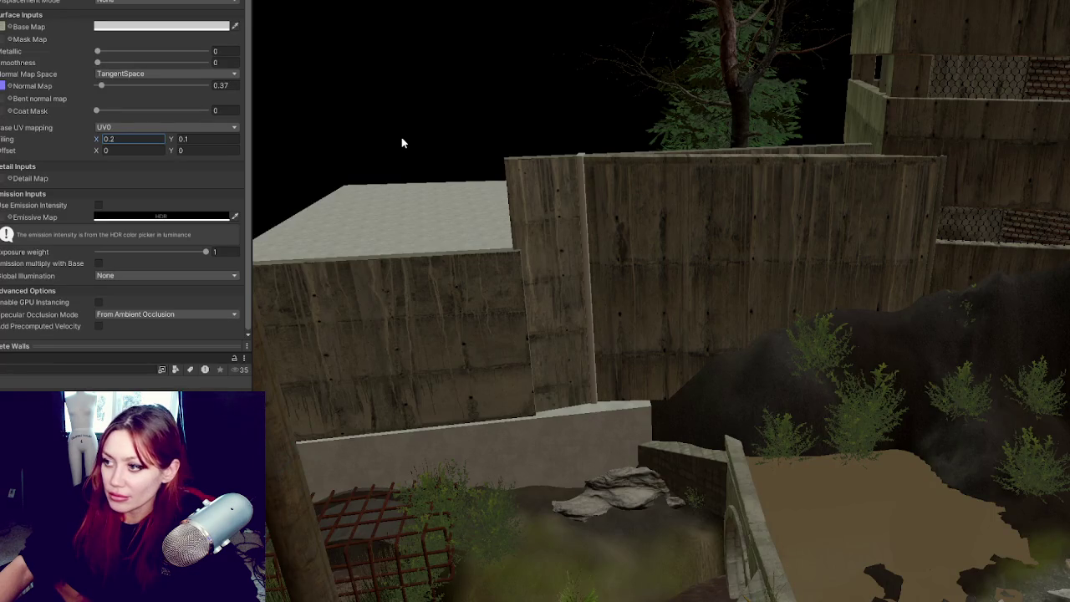
Step: Select the wall panel beside the block, slide it left and lower it
click(513, 199)
drag(481, 255, 561, 280)
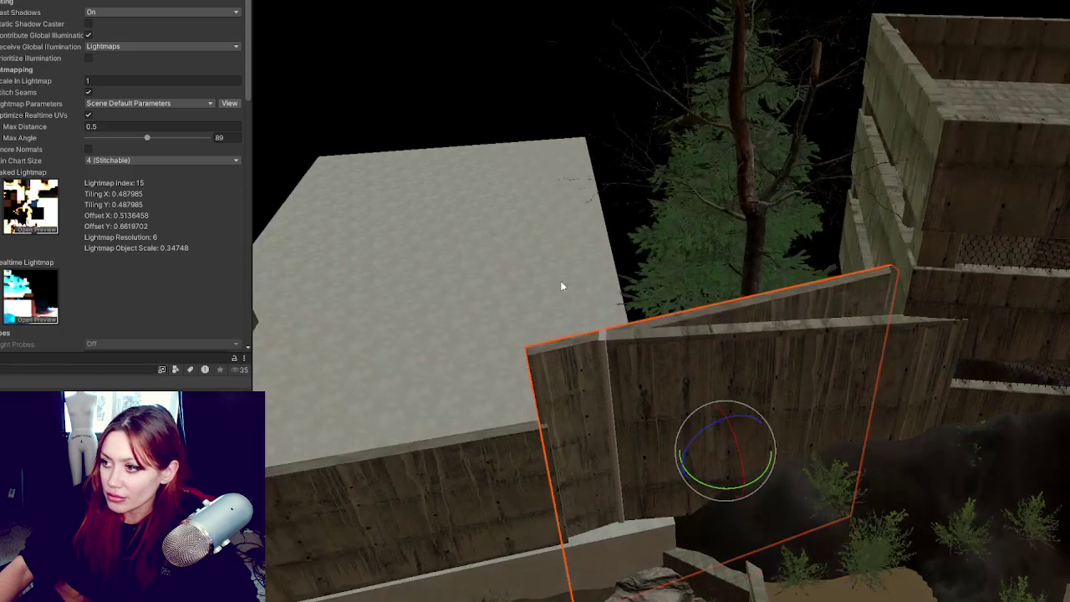
scroll(125, 178, up, 3)
key(ctrl+z)
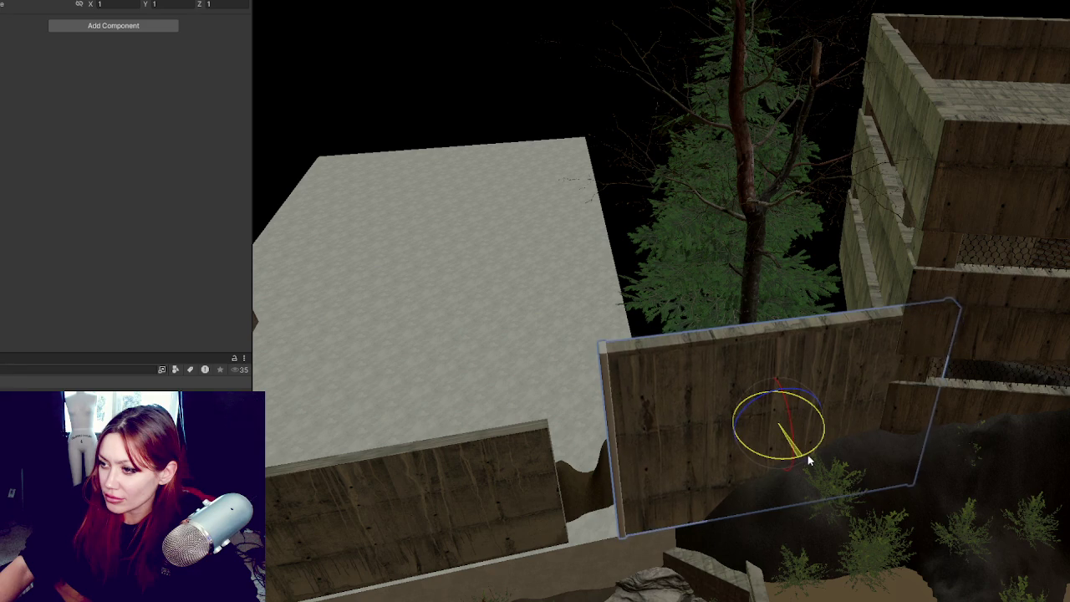
key(w)
mouse_move(818, 420)
mouse_down()
mouse_move(768, 426)
mouse_move(740, 356)
mouse_up()
mouse_move(648, 192)
mouse_down()
mouse_move(649, 246)
mouse_move(646, 233)
mouse_move(697, 299)
mouse_move(757, 297)
mouse_move(759, 315)
mouse_move(822, 294)
mouse_move(767, 284)
mouse_move(463, 345)
mouse_move(650, 315)
mouse_up()
Step: Slide the panel left into line and rotate it to match the neighbouring wall
key(e)
key(w)
mouse_move(928, 328)
mouse_down()
mouse_move(506, 352)
mouse_move(531, 322)
mouse_up()
key(e)
mouse_move(825, 388)
mouse_down()
mouse_move(819, 400)
mouse_move(788, 352)
mouse_up()
key(w)
key(f)
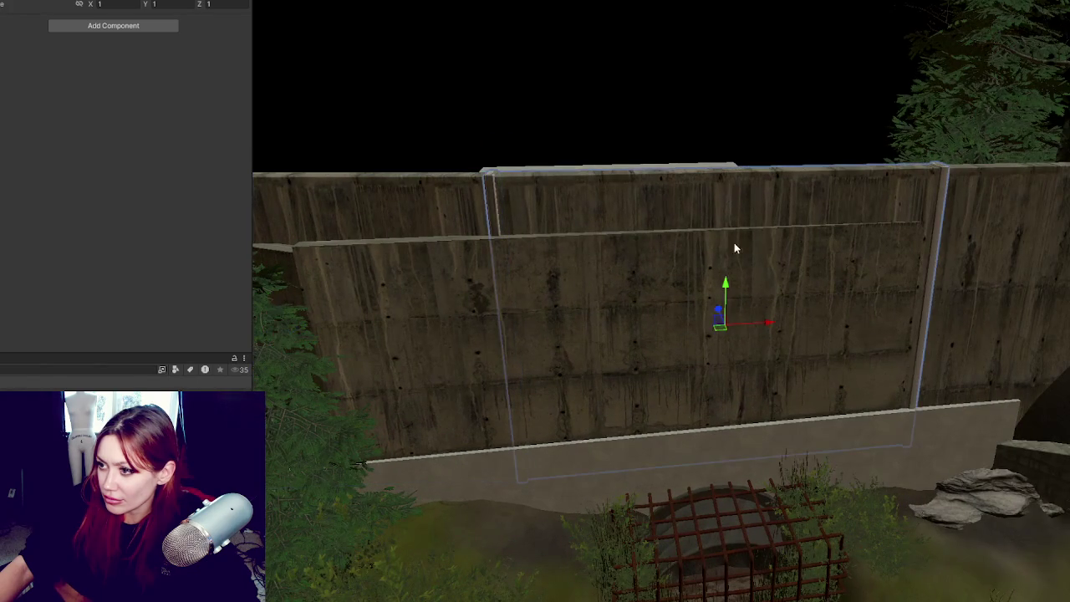
mouse_move(799, 316)
mouse_down()
mouse_move(848, 339)
mouse_move(865, 426)
mouse_move(857, 363)
mouse_move(916, 406)
mouse_move(875, 315)
mouse_move(873, 265)
mouse_move(879, 280)
mouse_up()
Step: Rotate the wall segment beside the large flat block slightly
click(877, 316)
key(e)
key(w)
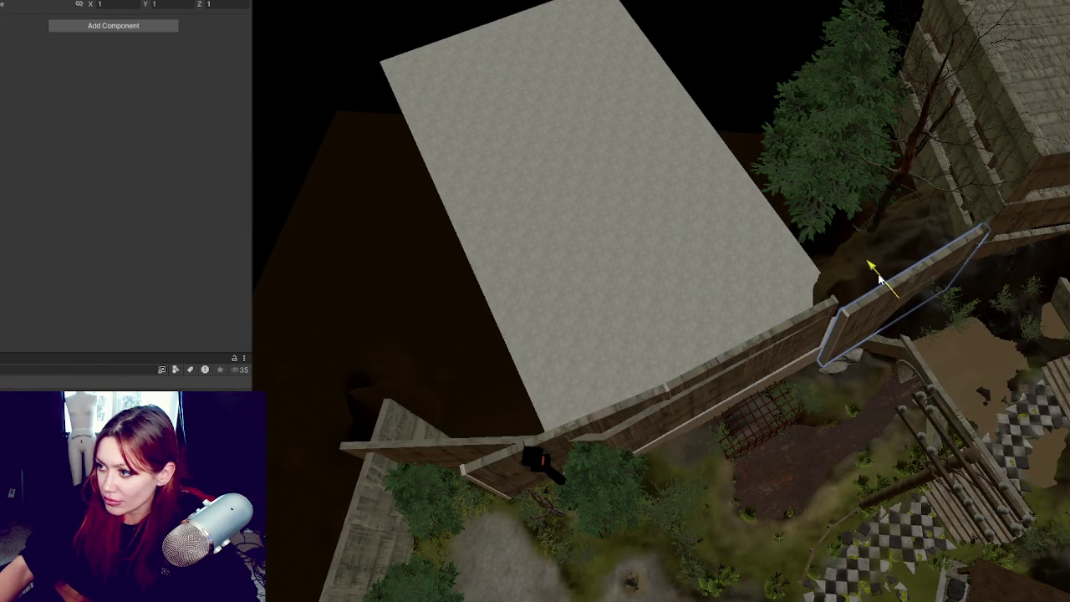
click(778, 355)
key(e)
click(795, 320)
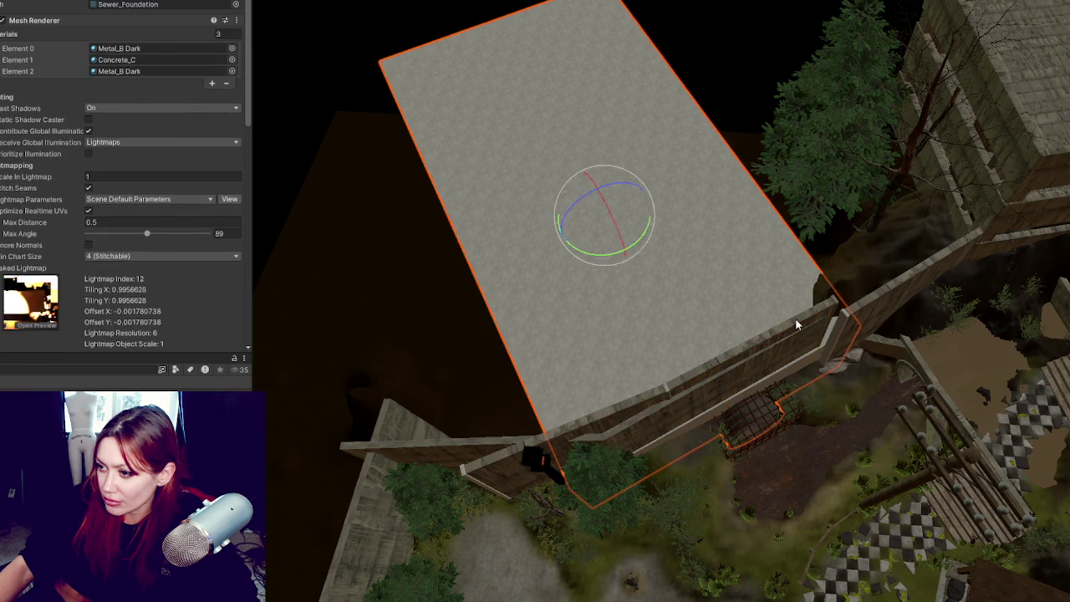
click(779, 403)
drag(779, 403, 732, 337)
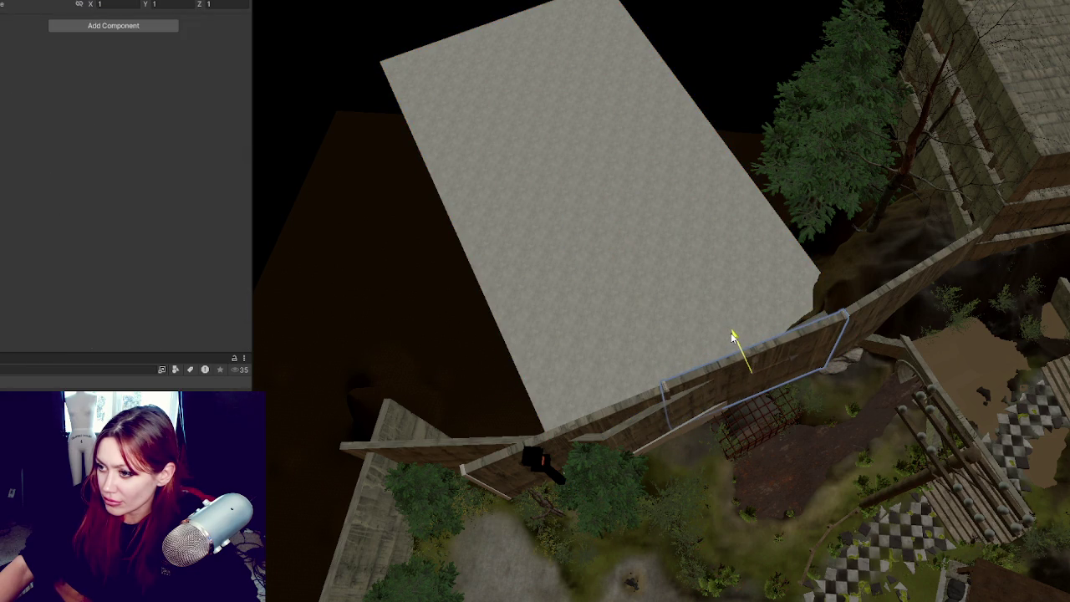
key(w)
Step: Turn the short wall segment to a new angle and nudge it left
click(587, 413)
key(e)
mouse_move(587, 413)
mouse_down()
mouse_move(585, 430)
mouse_move(585, 383)
mouse_up()
key(w)
drag(622, 416, 617, 420)
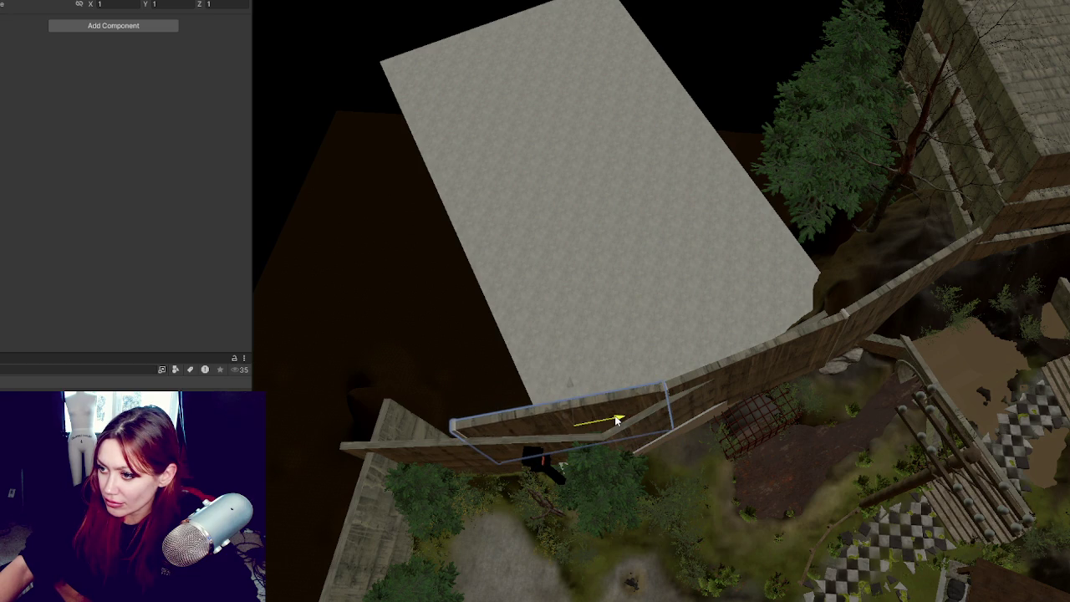
Step: Slide the thin top wall piece left, rotate it into line and raise it to the long wall
click(581, 444)
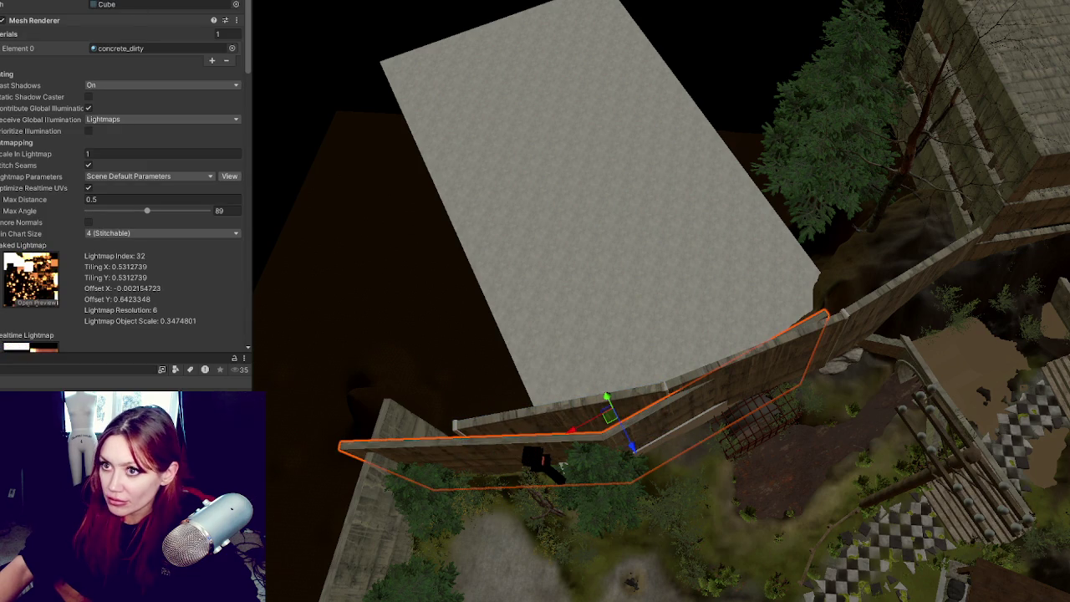
click(537, 427)
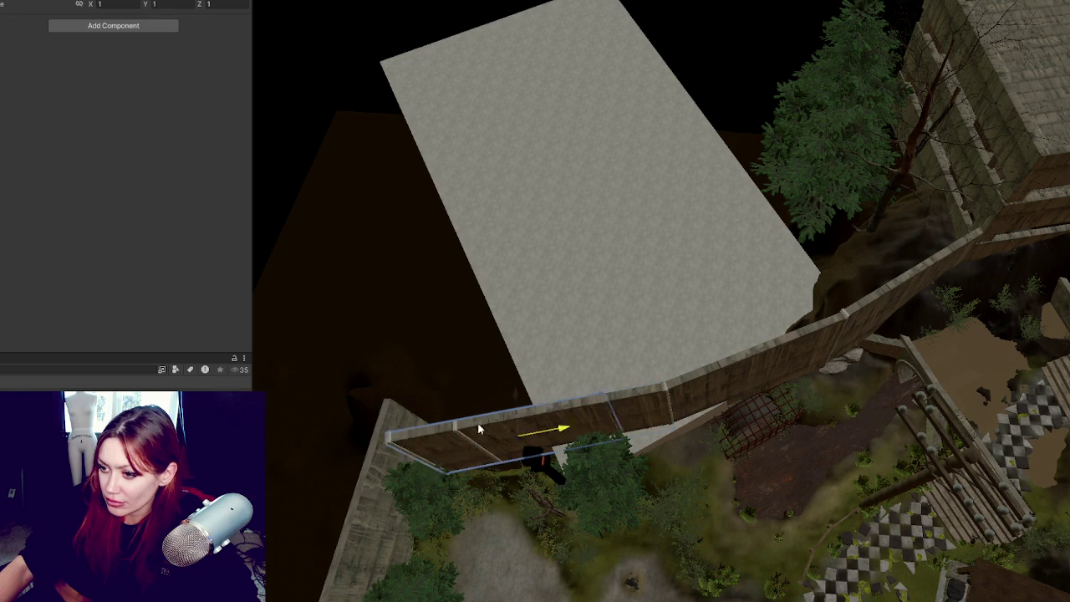
drag(537, 427, 384, 445)
key(e)
drag(415, 495, 393, 493)
key(w)
mouse_move(396, 428)
mouse_down()
mouse_move(418, 399)
mouse_move(410, 404)
mouse_up()
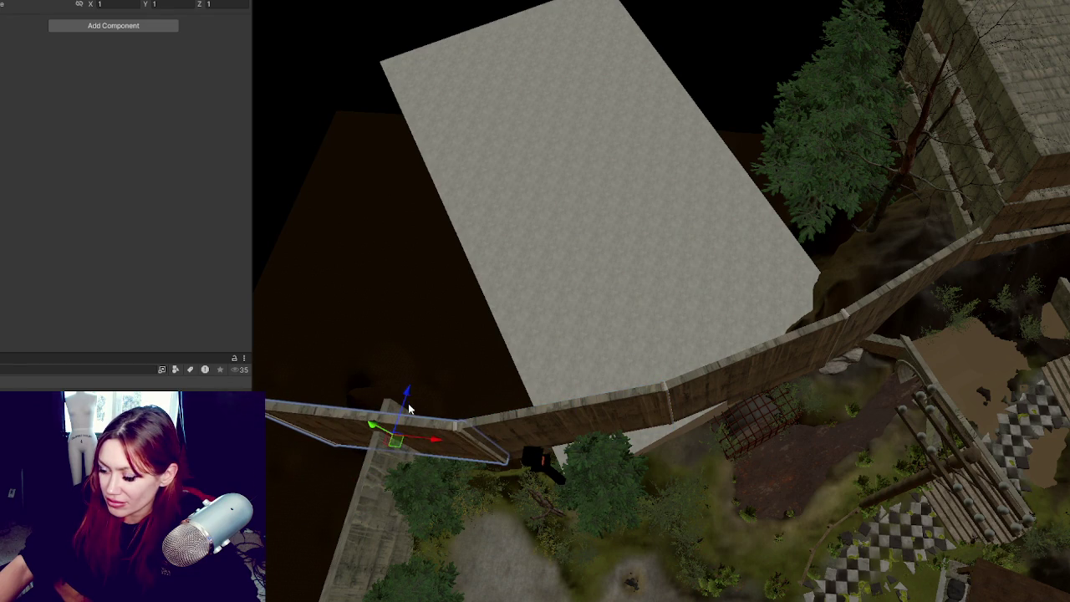
mouse_move(435, 441)
mouse_down()
mouse_move(607, 341)
mouse_move(714, 367)
mouse_move(803, 368)
mouse_up()
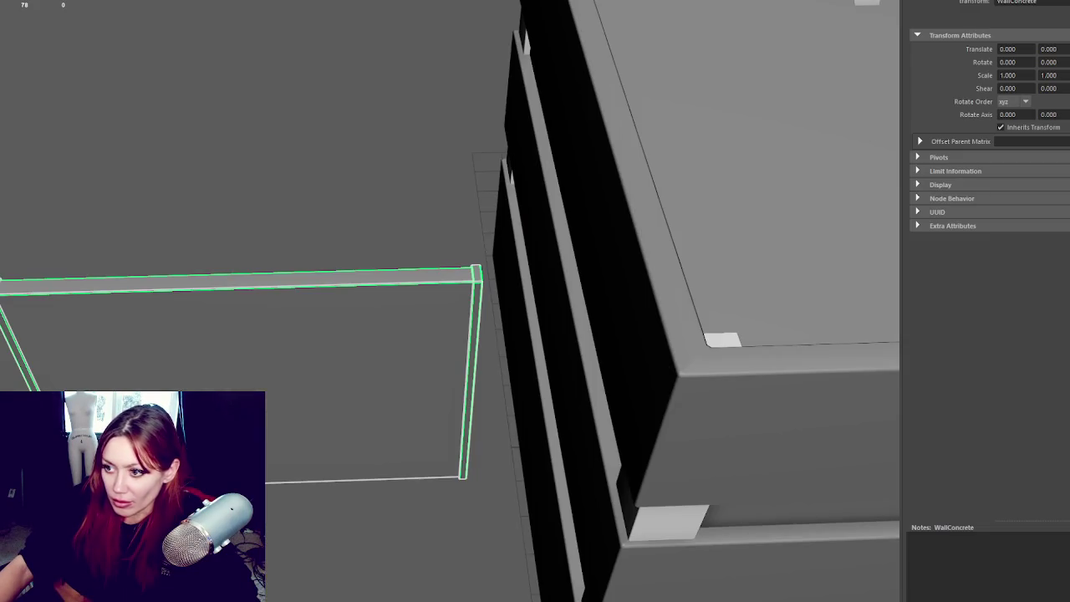
scroll(344, 297, down, 5)
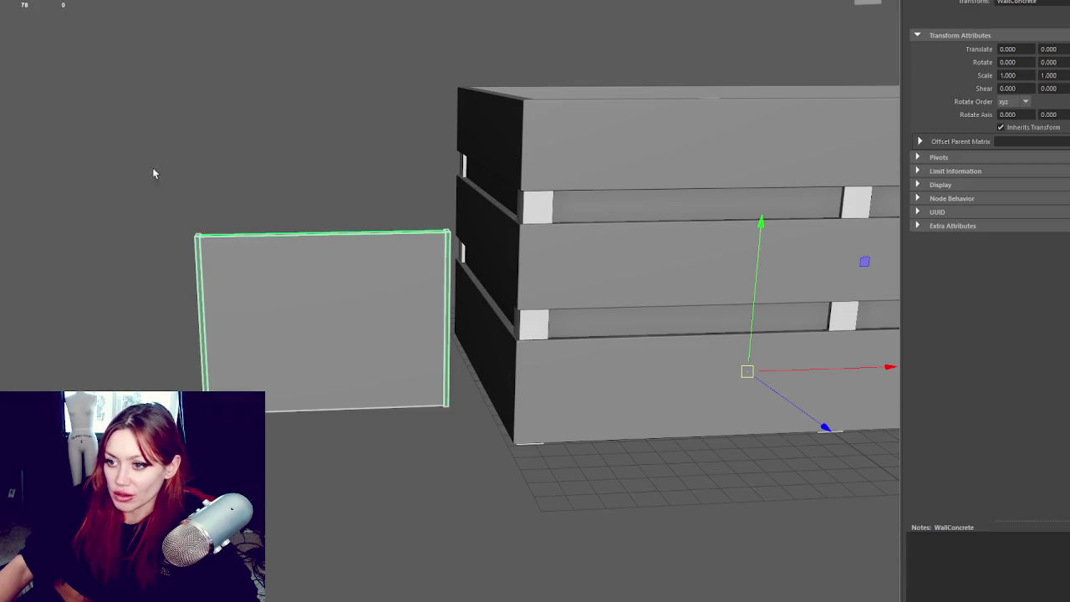
Step: Pull the Wall plane's bottom vertices down to lengthen it
click(312, 184)
drag(379, 201, 165, 303)
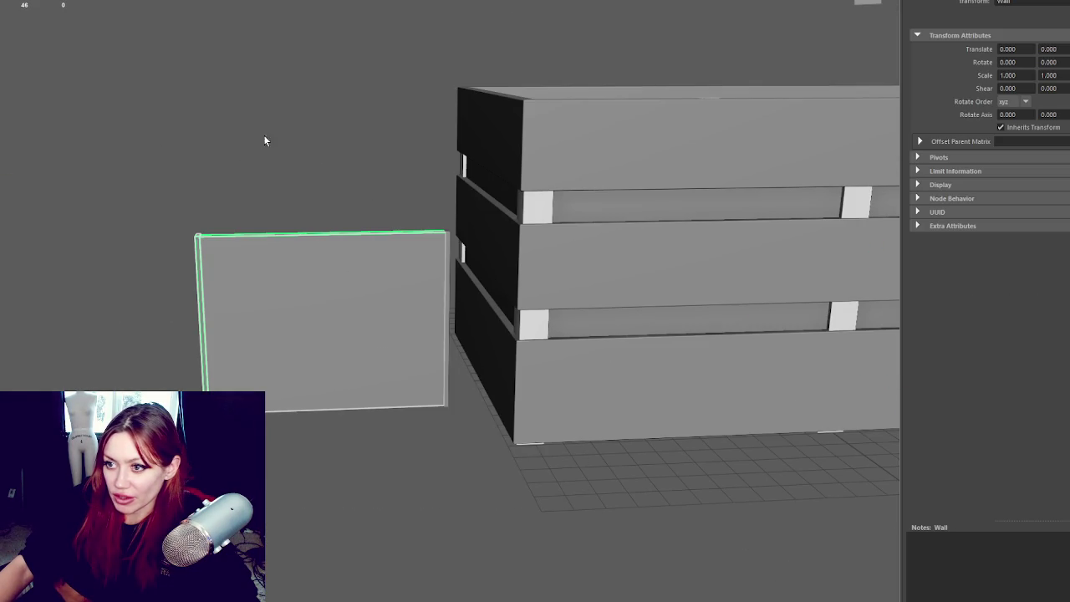
right_click(299, 131)
drag(462, 446, 179, 388)
drag(326, 322, 327, 427)
click(230, 101)
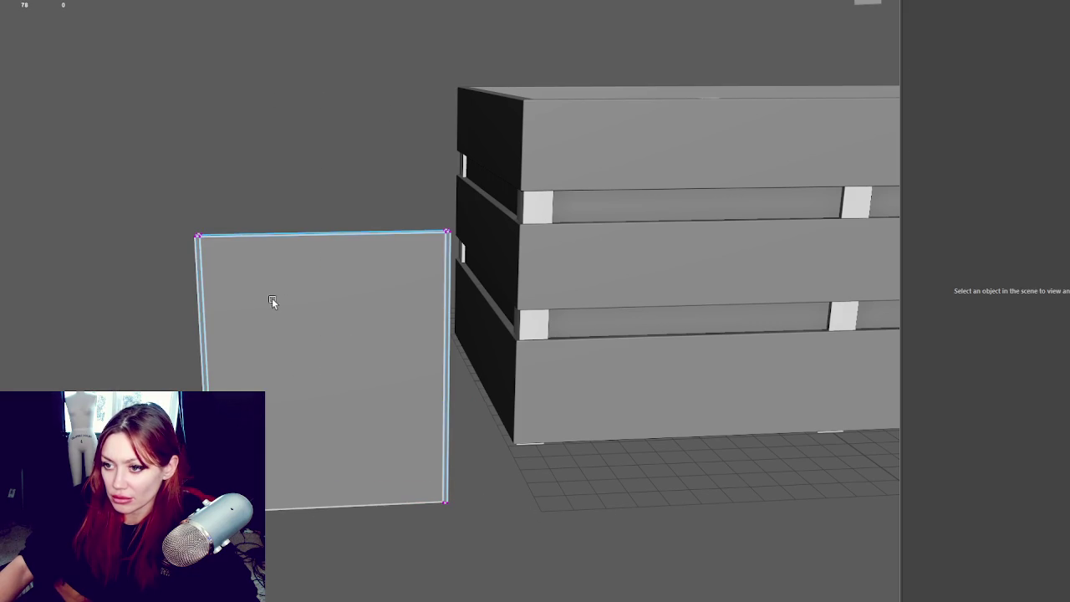
key(F8)
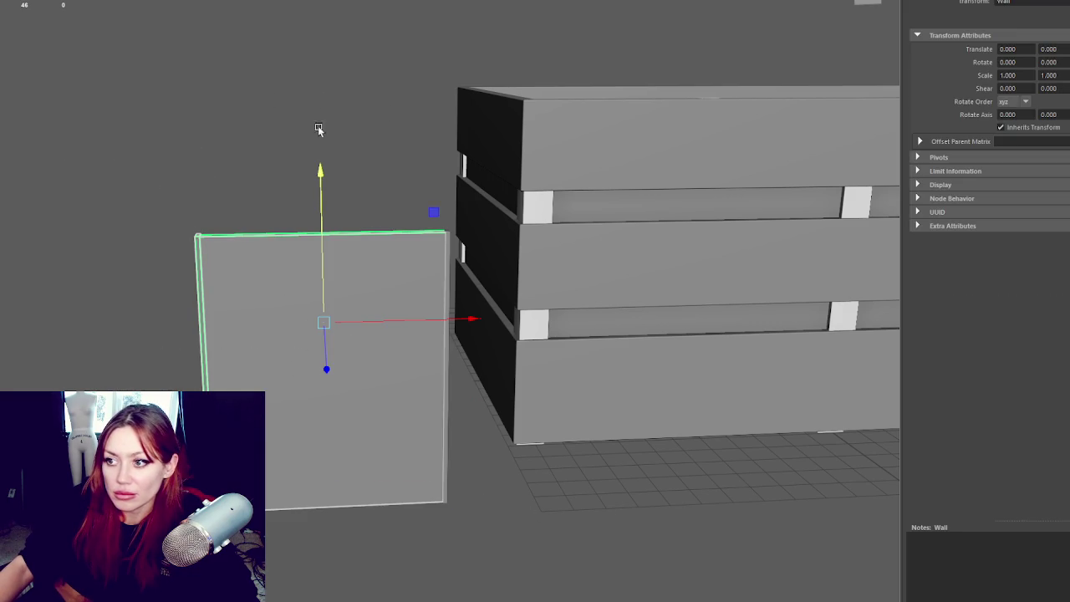
Step: Preview the Divider piece with a checker texture and select the WallConcrete box
click(447, 241)
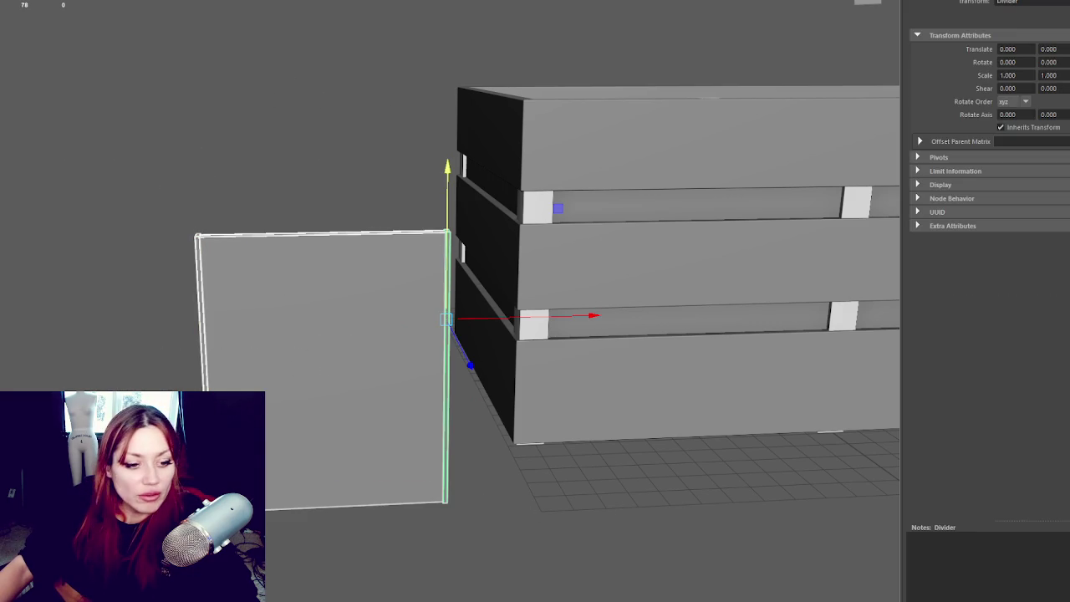
key(Down)
key(6)
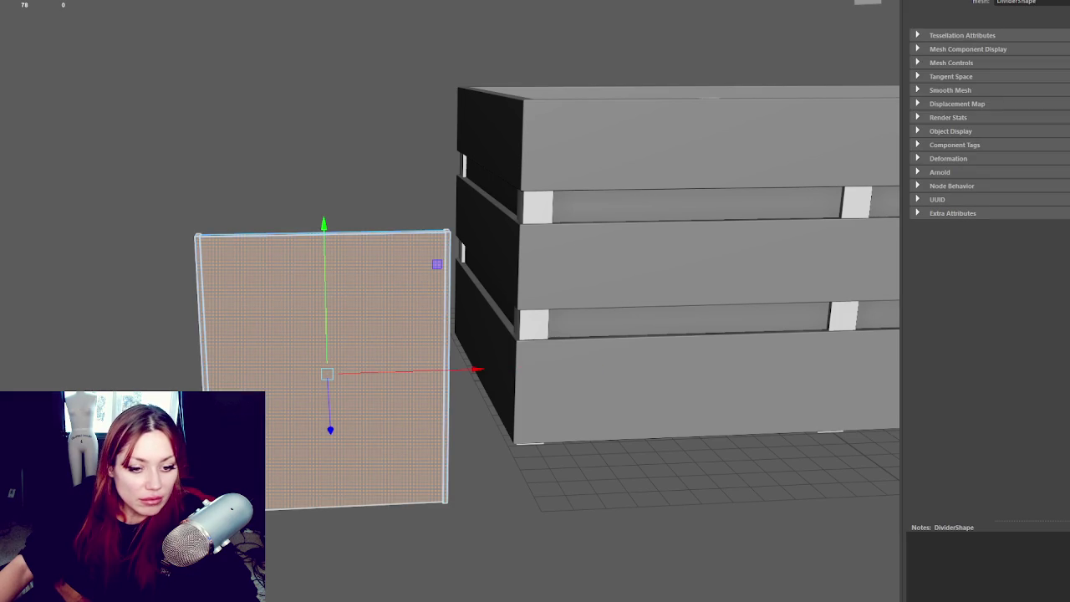
click(268, 122)
click(747, 372)
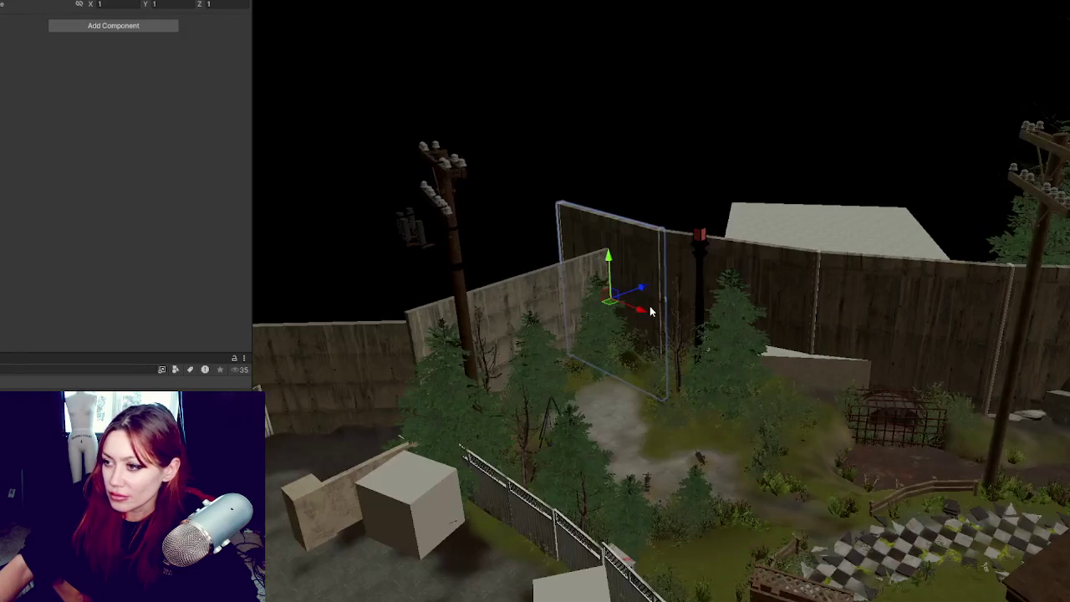
Step: Turn the wall plane about its vertical axis, then undo its shift
key(e)
drag(652, 316, 756, 301)
key(w)
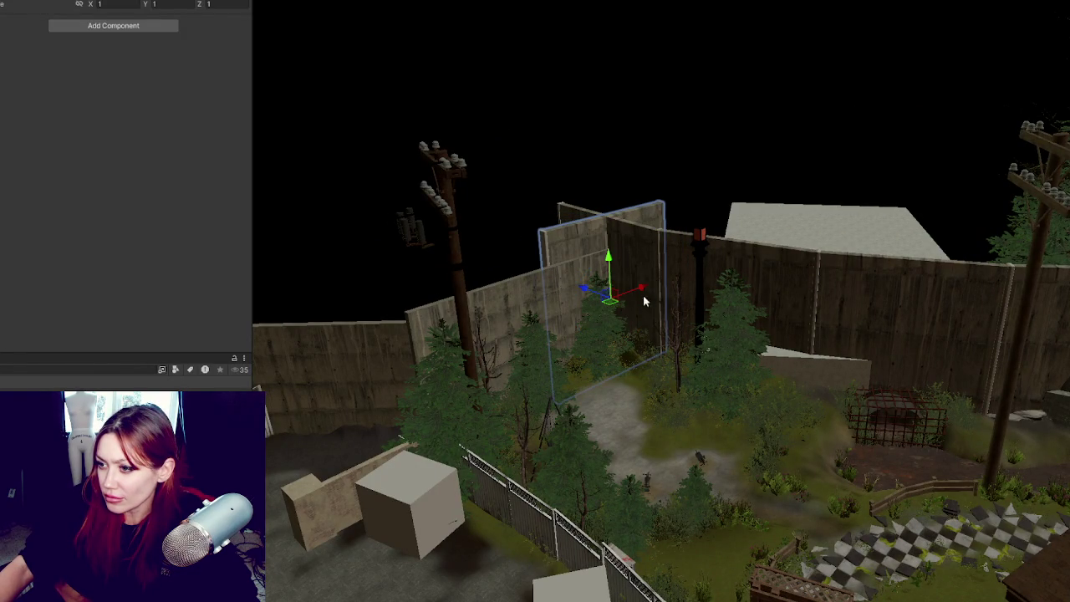
mouse_move(605, 295)
mouse_down()
mouse_move(585, 289)
mouse_move(594, 292)
mouse_move(584, 312)
mouse_move(423, 348)
mouse_move(532, 336)
mouse_move(630, 341)
mouse_move(538, 299)
mouse_up()
key(ctrl+z)
Step: Rotate a yard wall about its vertical axis and move it left and up
drag(461, 248, 549, 248)
click(616, 264)
key(e)
mouse_move(656, 297)
mouse_down()
mouse_move(665, 280)
mouse_move(588, 287)
mouse_move(539, 308)
mouse_move(521, 298)
mouse_move(545, 294)
mouse_up()
key(w)
click(567, 329)
key(e)
key(w)
mouse_move(511, 249)
mouse_down()
mouse_move(473, 255)
mouse_move(435, 242)
mouse_up()
Step: Select the larger overlapping wall near the crate and frame it in view
click(477, 248)
click(477, 248)
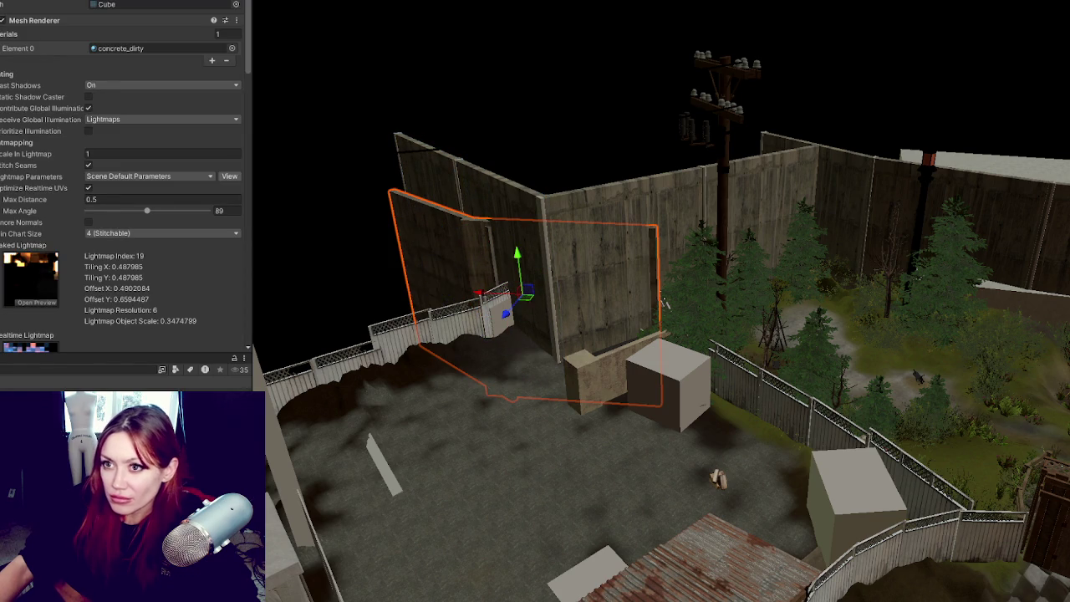
mouse_move(664, 303)
mouse_down()
mouse_move(581, 303)
mouse_move(830, 386)
mouse_move(642, 370)
mouse_up()
click(642, 371)
key(f)
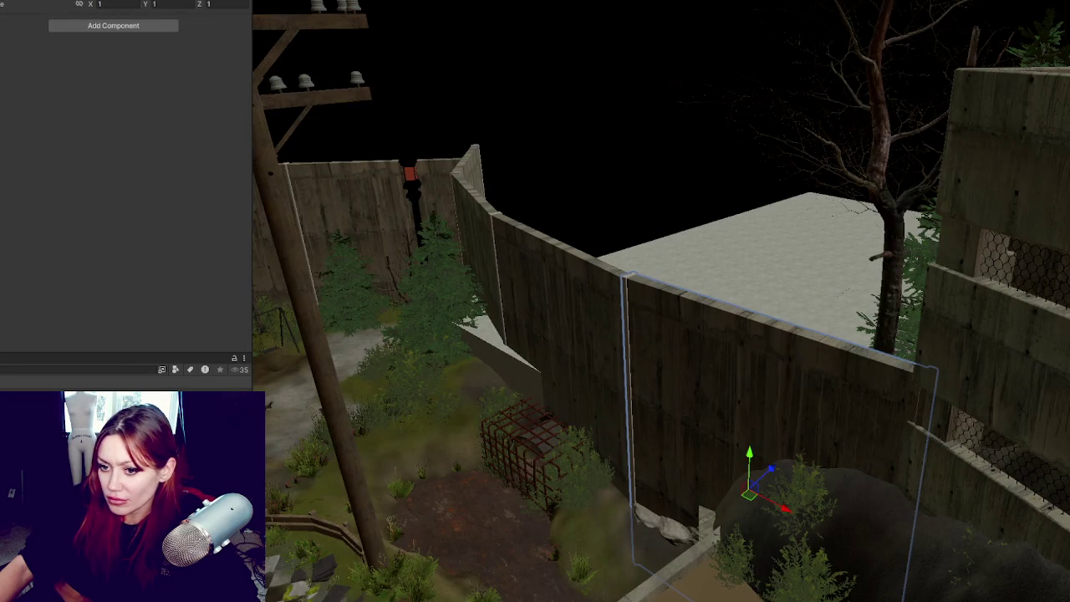
Step: Snap the wall panel left against its neighbour to close the gap along the long wall
scroll(363, 433, up, 3)
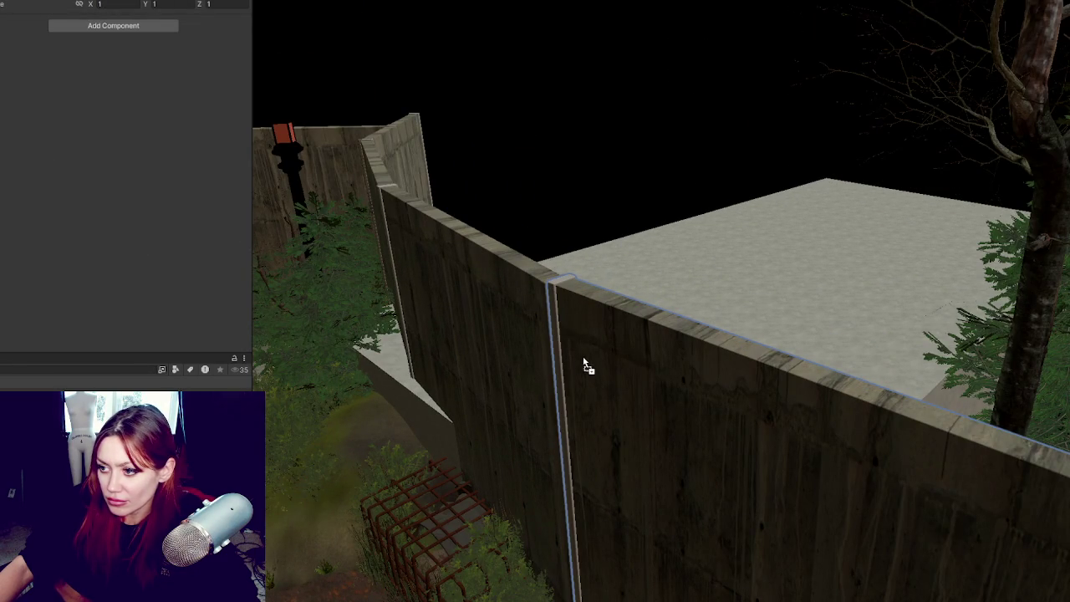
mouse_move(382, 229)
mouse_down()
mouse_move(535, 310)
mouse_move(803, 360)
mouse_up()
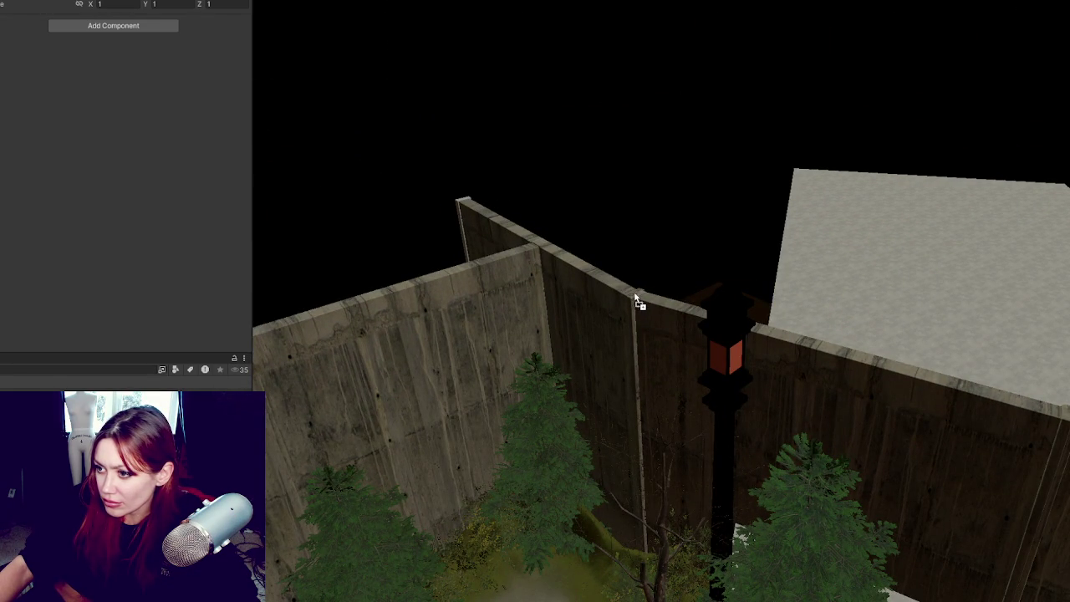
drag(362, 402, 628, 317)
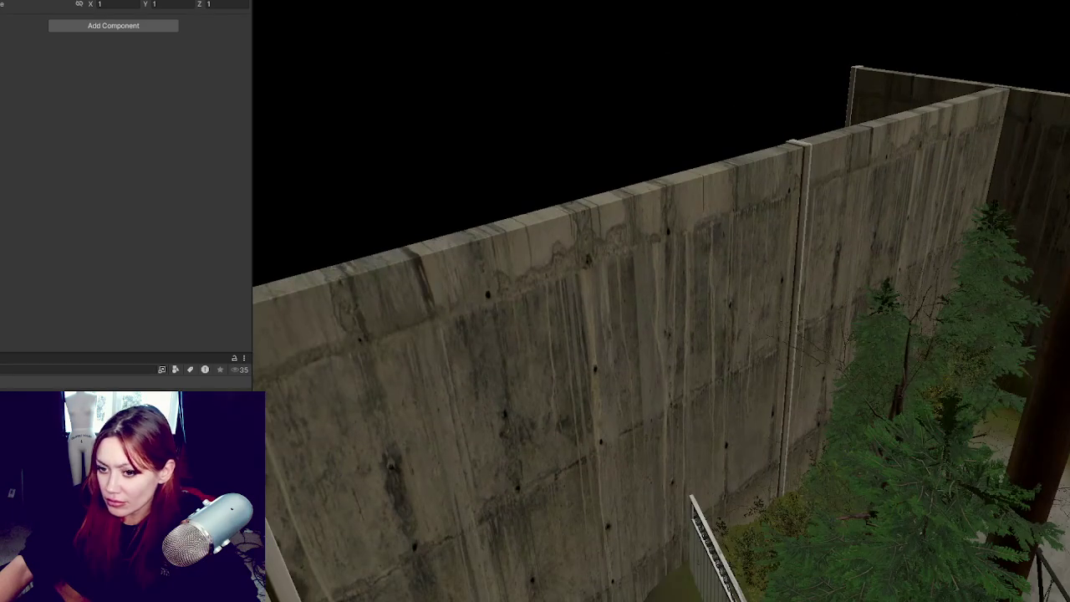
drag(807, 239, 768, 251)
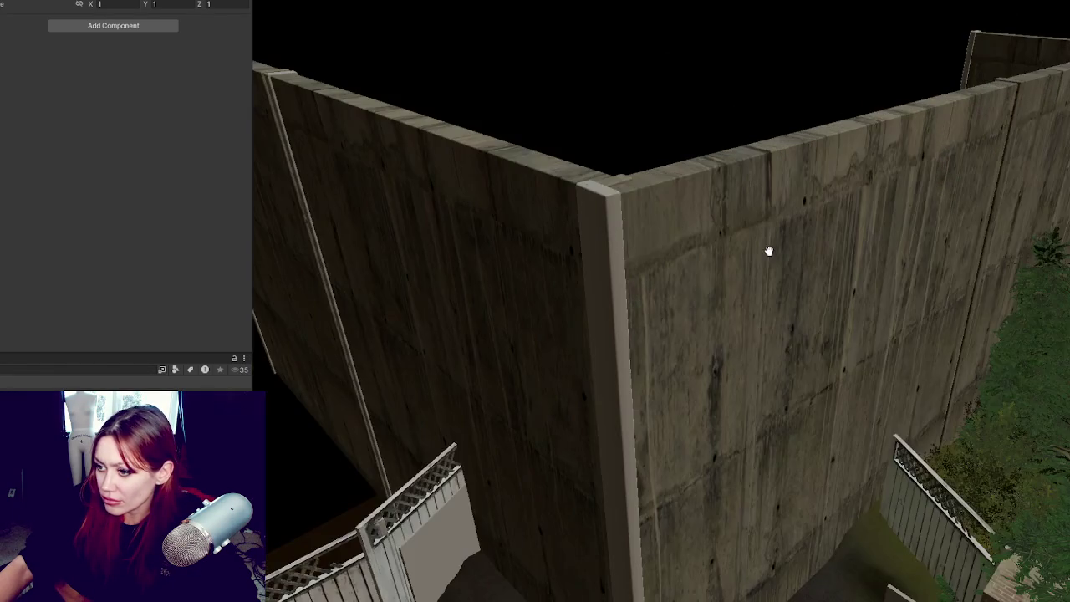
drag(566, 292, 21, 368)
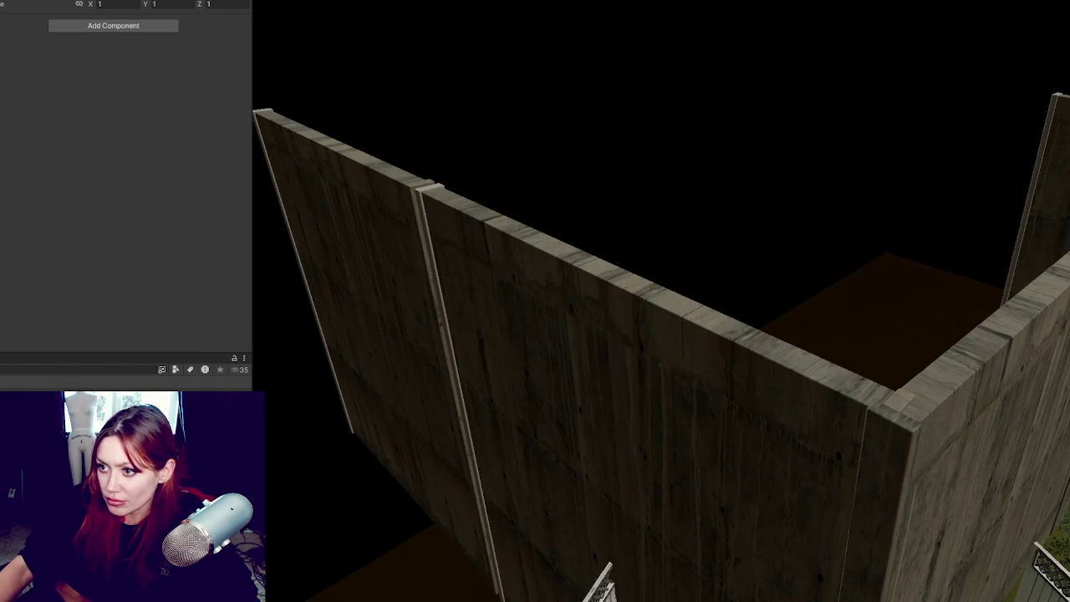
drag(454, 269, 434, 266)
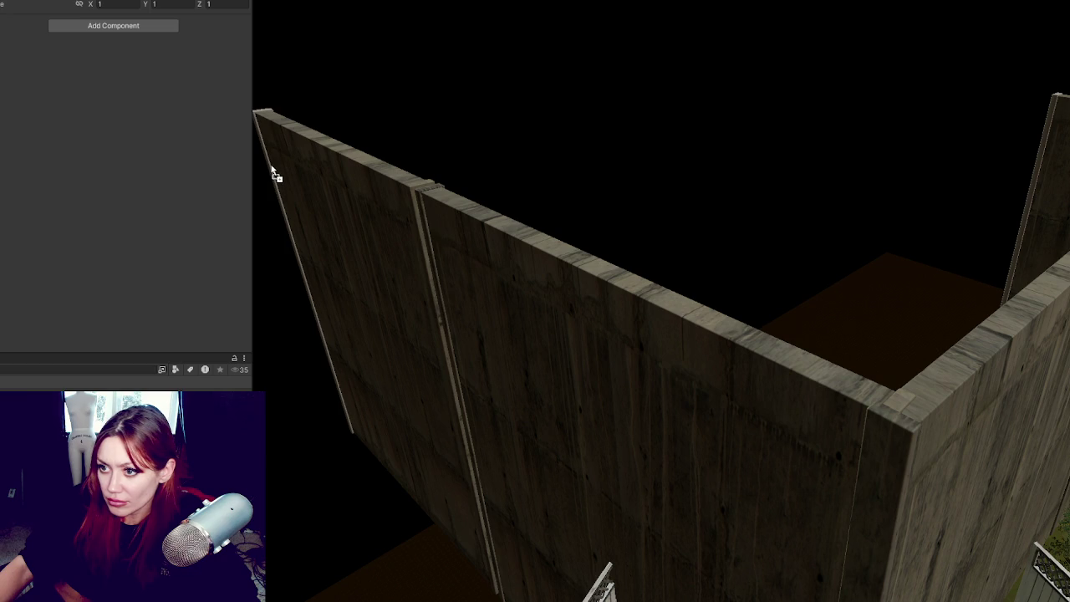
click(371, 258)
mouse_move(392, 357)
mouse_down()
mouse_move(827, 349)
mouse_move(865, 361)
mouse_move(600, 287)
mouse_move(601, 343)
mouse_up()
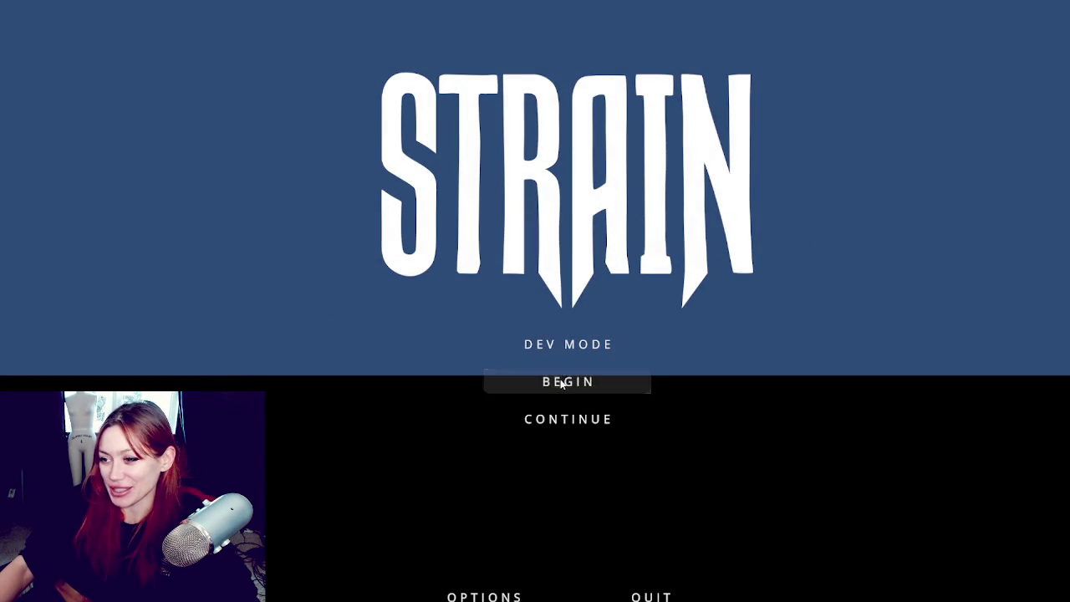
Step: Choose DEV MODE on the STRAIN main menu
click(589, 351)
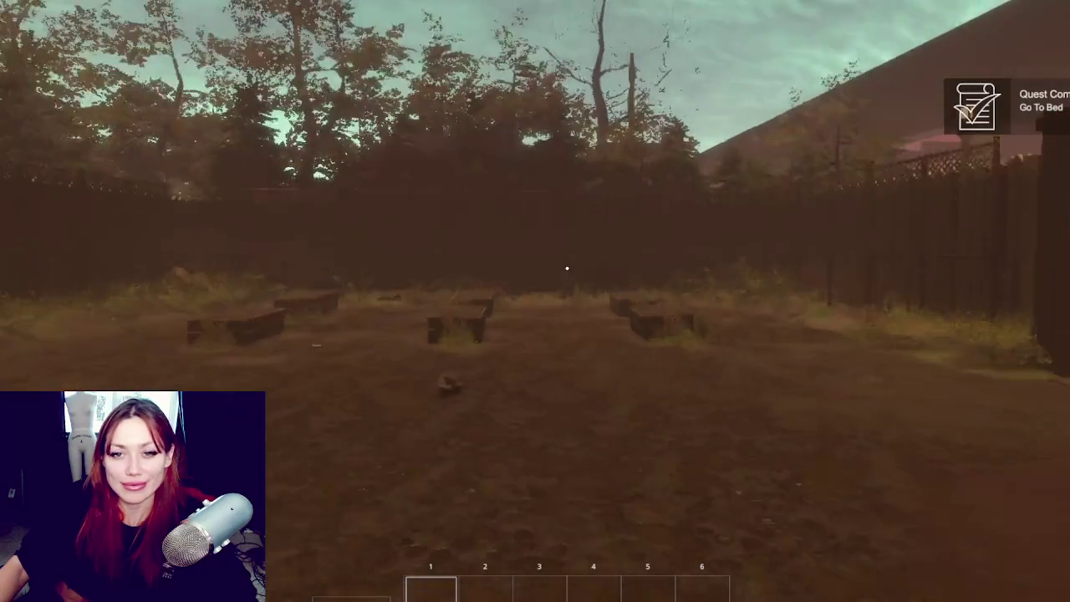
Step: Walk through the wooden gate and pass through the red EXIT gate door
key(w)
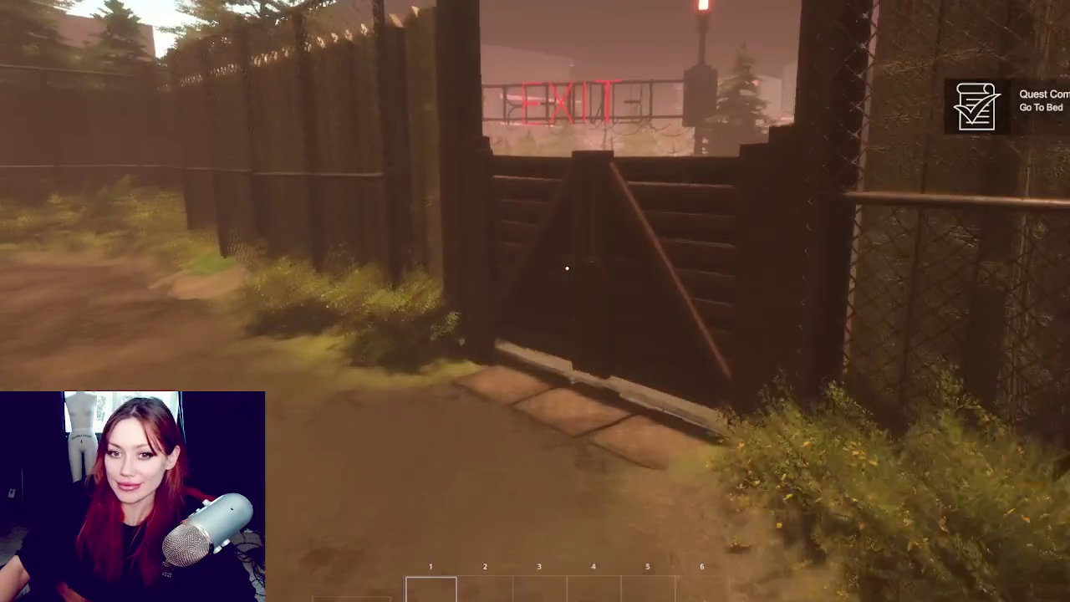
key(e)
key(w)
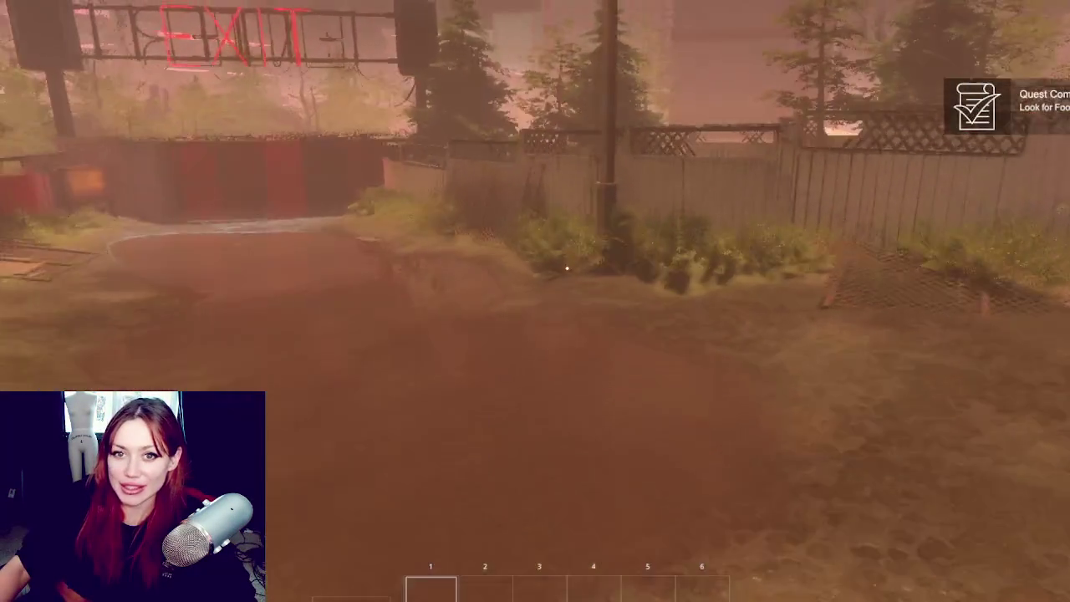
key(w)
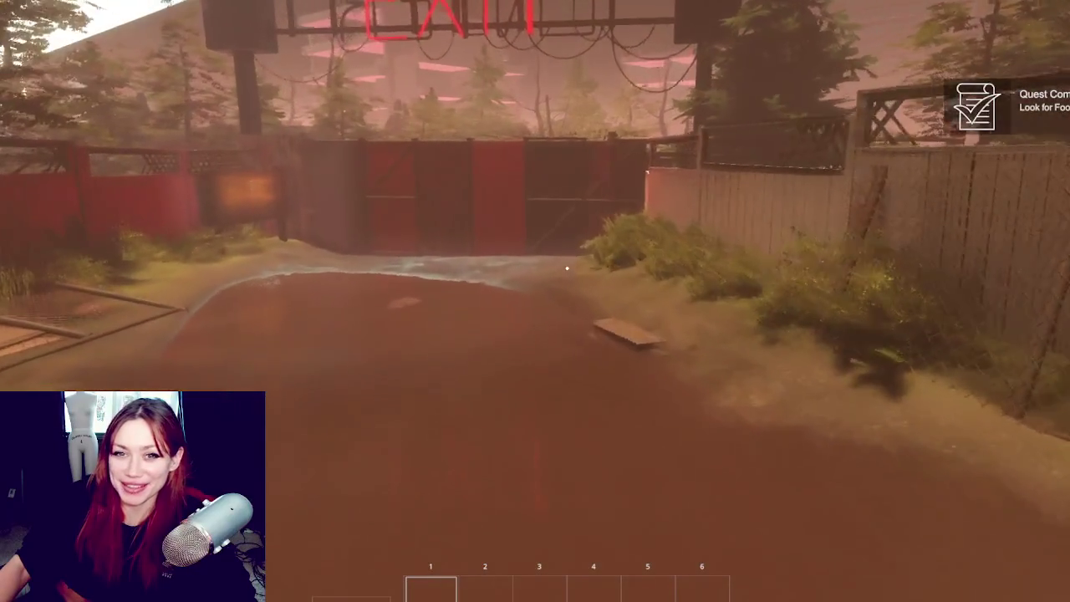
key(w)
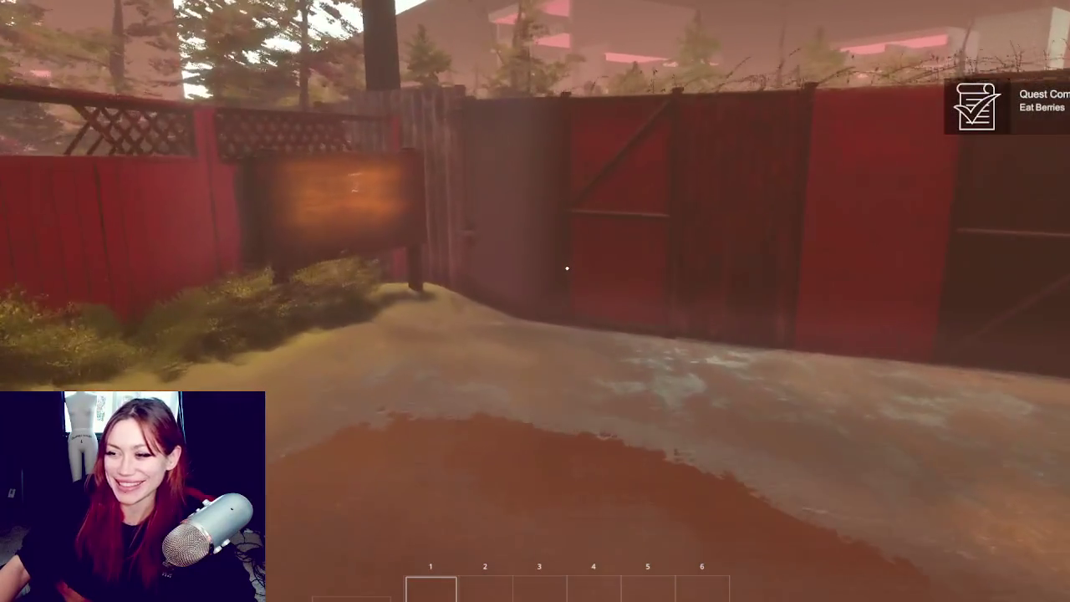
key(e)
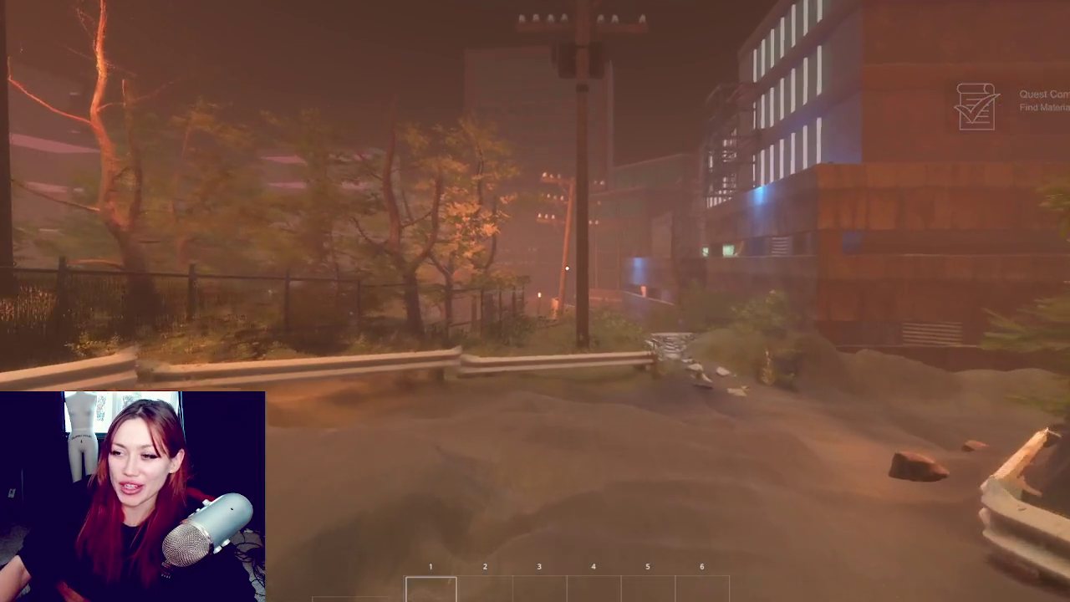
Step: Walk past the rocks and building along the rubble path toward the street
key(w)
key(w)
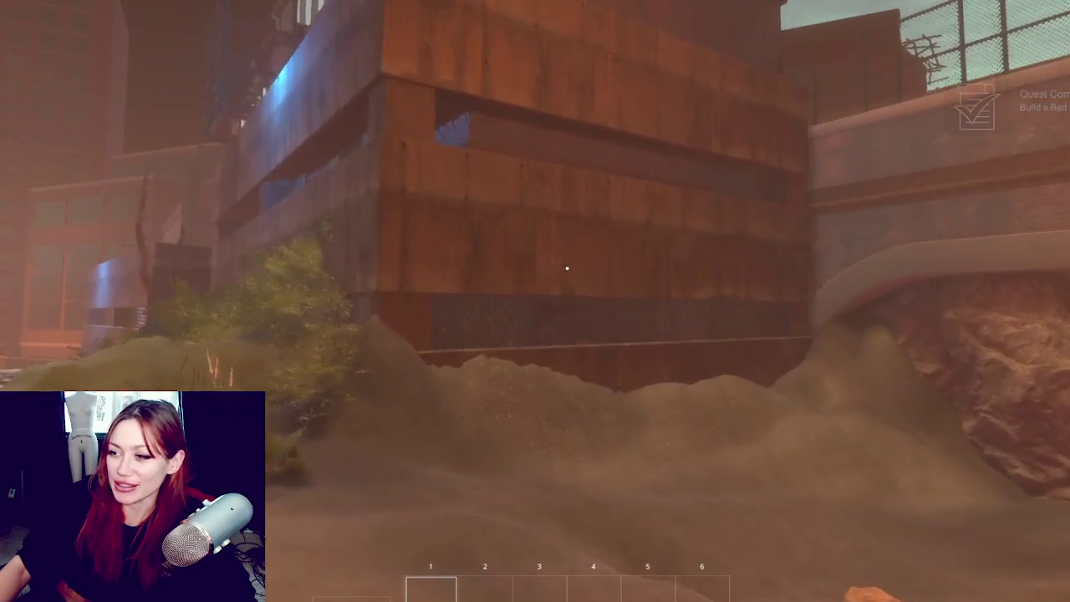
key(w)
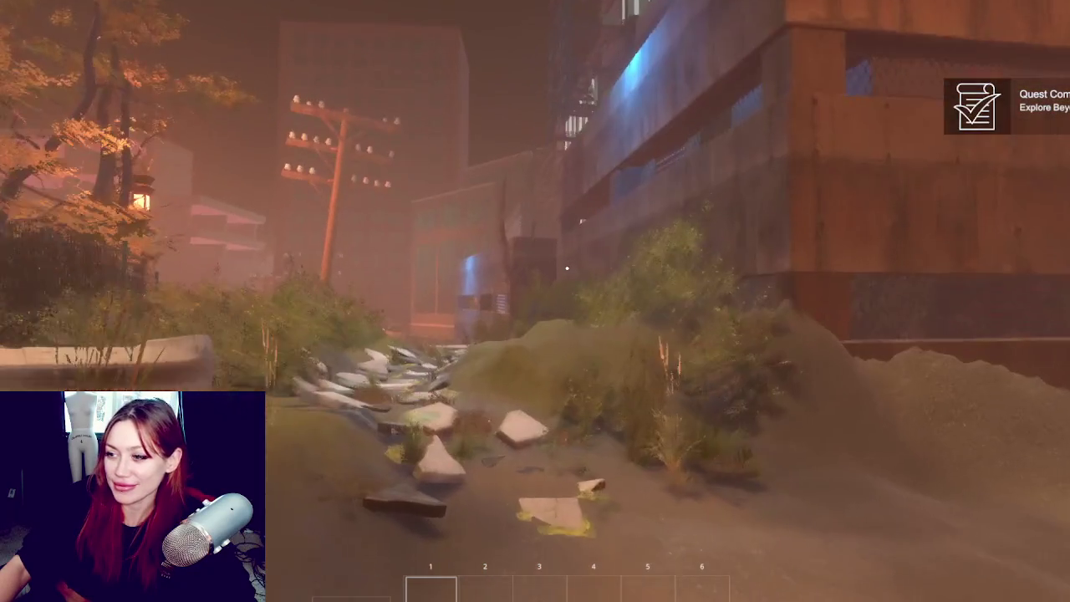
key(w)
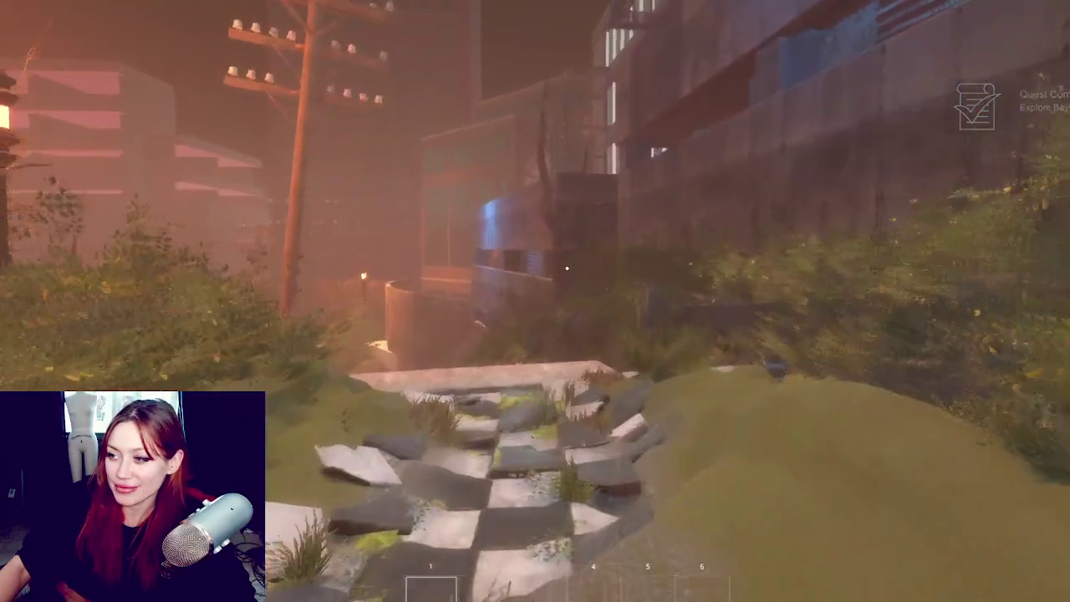
key(w)
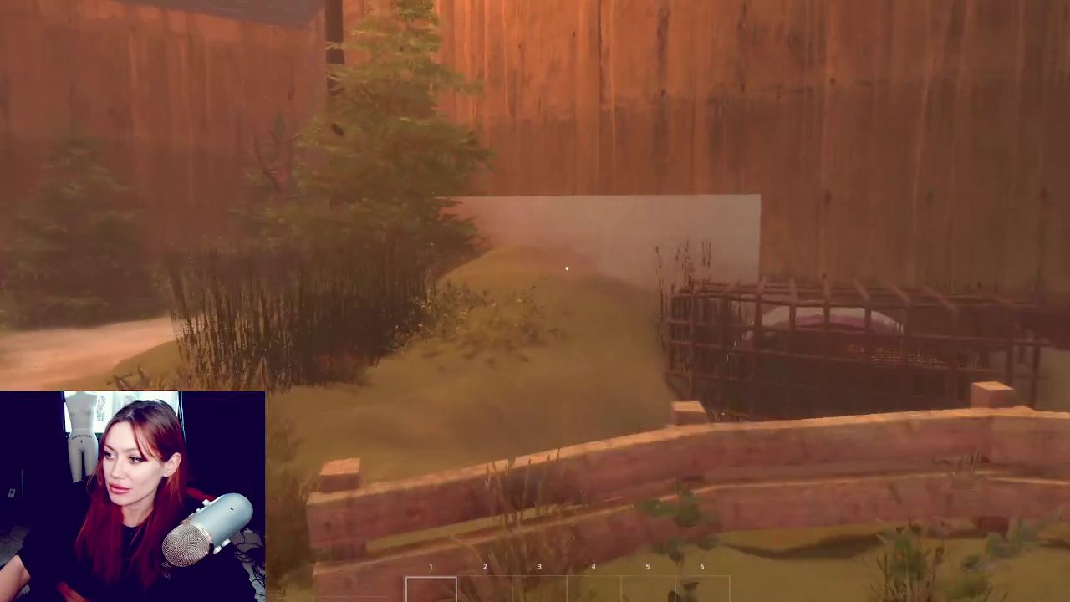
key(a)
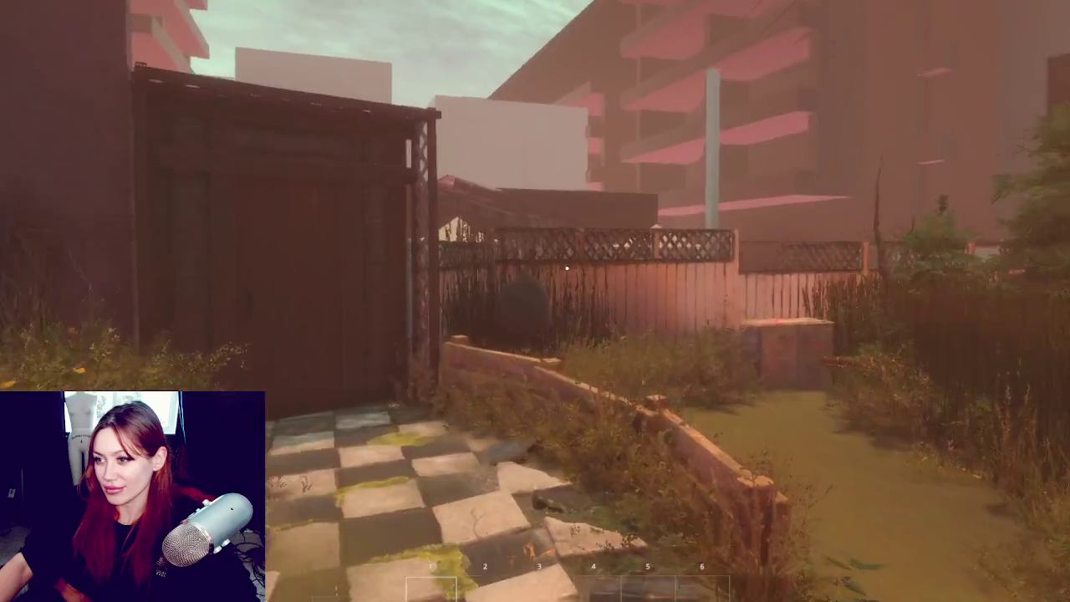
Step: Walk the player through the wooden door, across the garden and into the shed
key(w)
key(e)
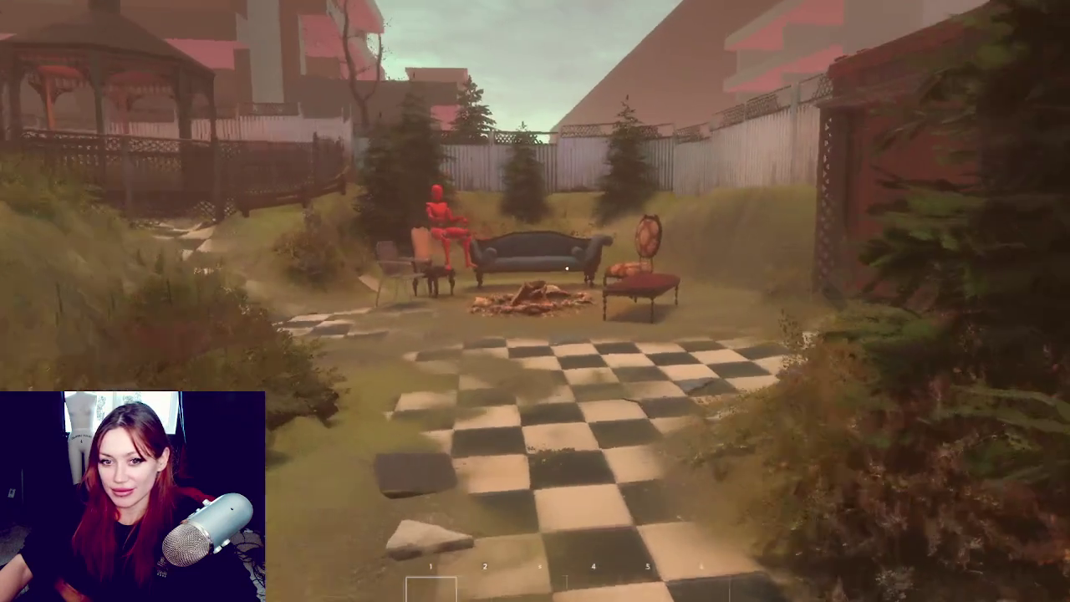
key(w)
key(e)
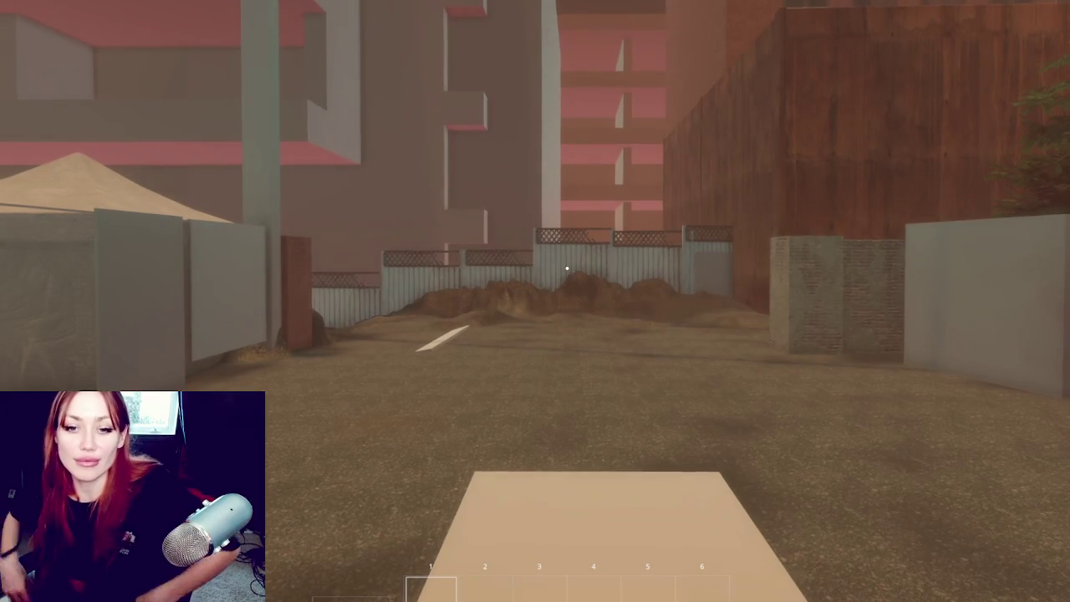
Step: Approach the brown concrete wall and fence, then step back to survey the wall area
mouse_move(567, 268)
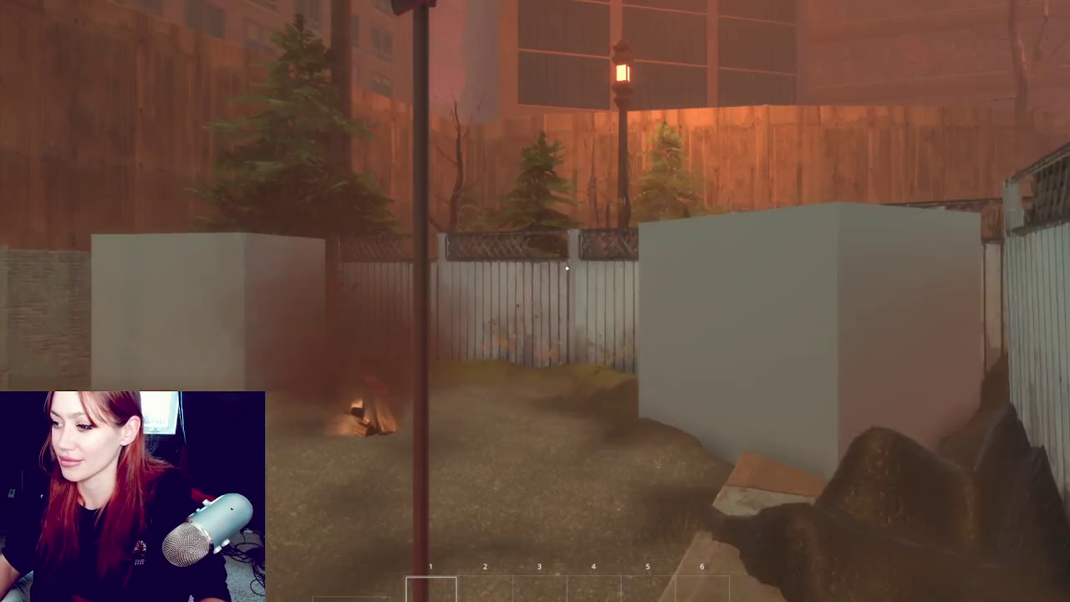
key(w)
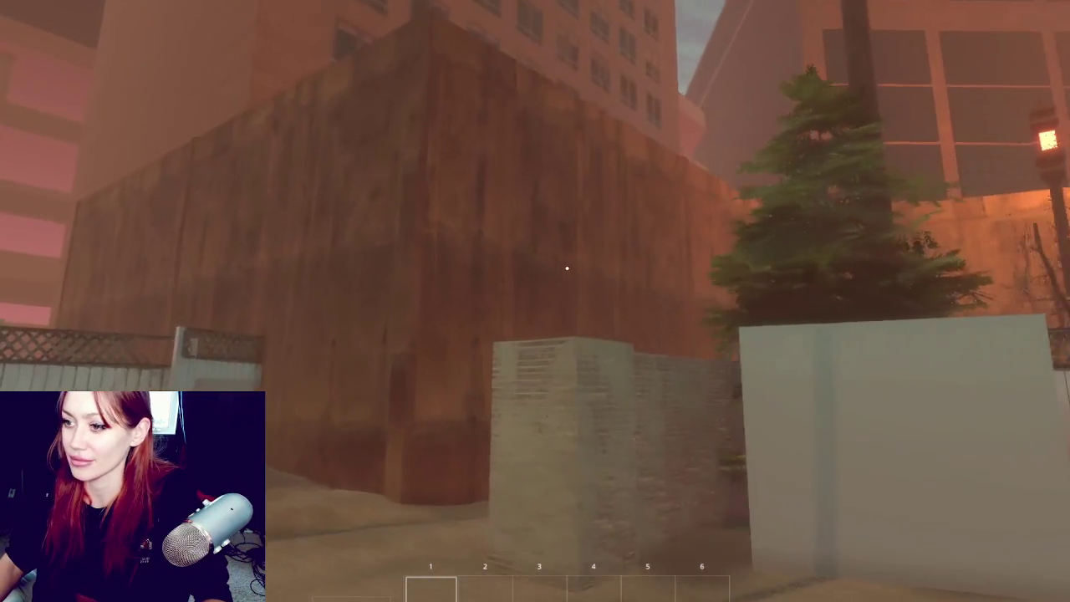
key(s)
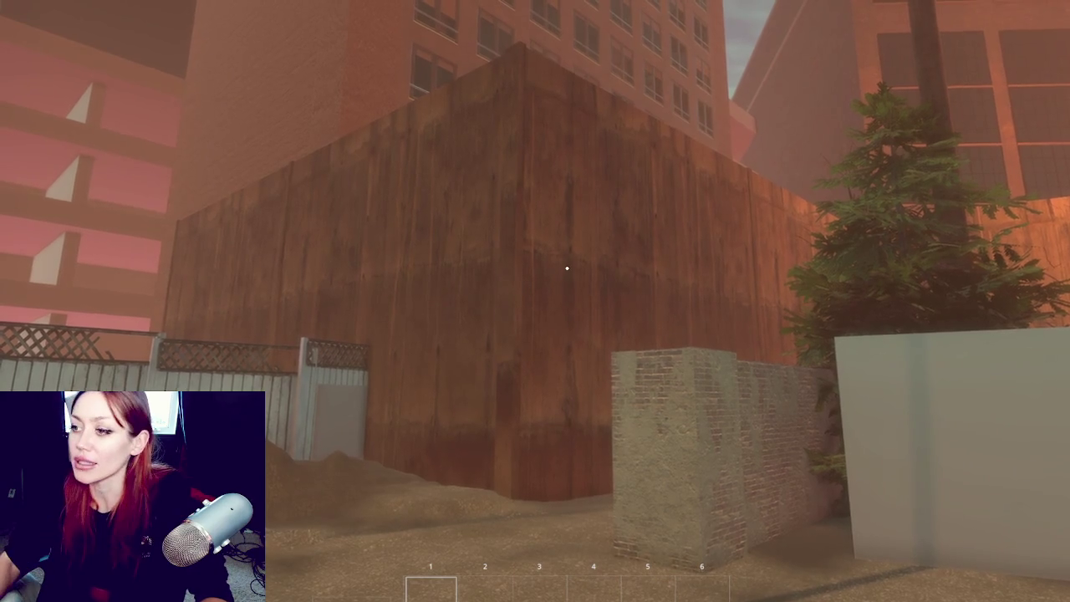
key(w)
key(s)
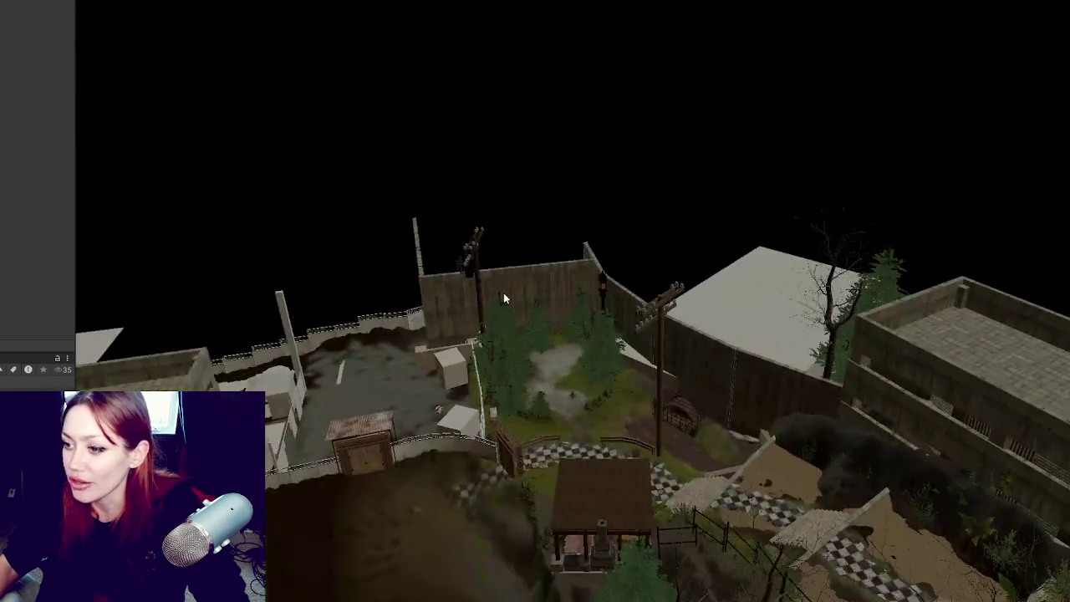
Step: Frame the corner wall panel and delete it
click(504, 293)
key(f)
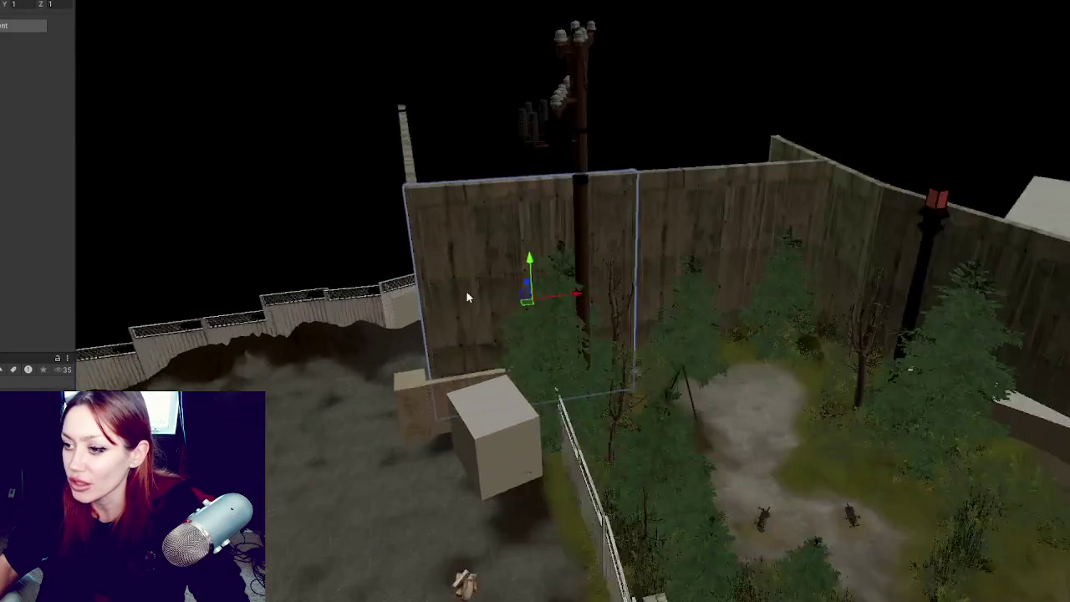
scroll(318, 123, down, 3)
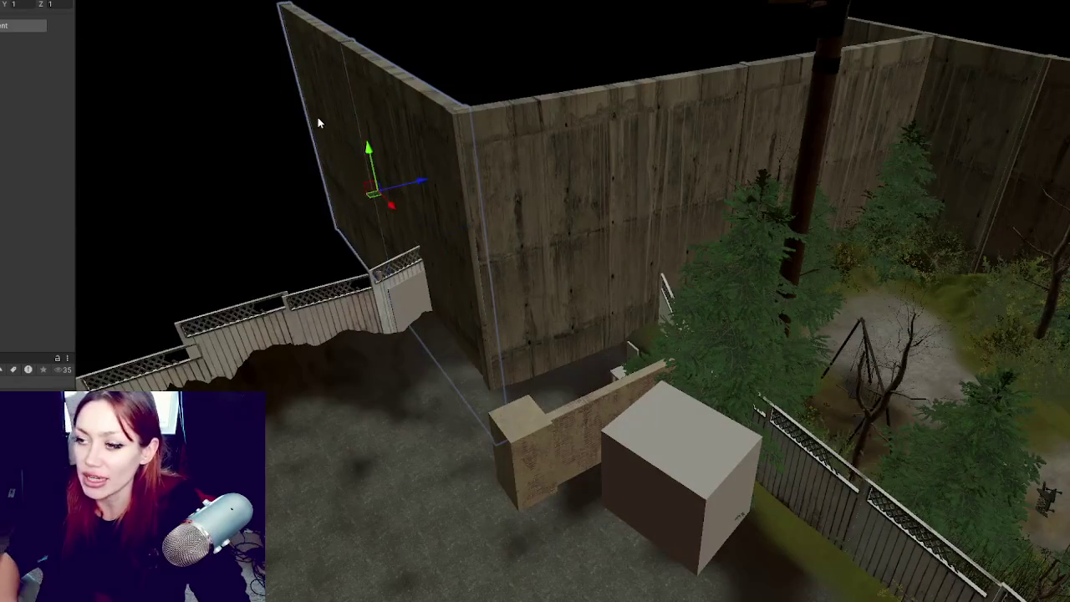
key(Delete)
Step: Frame another wall panel and undo and redo its recent moves
click(468, 177)
key(f)
drag(558, 221, 793, 184)
click(635, 235)
key(ctrl+z)
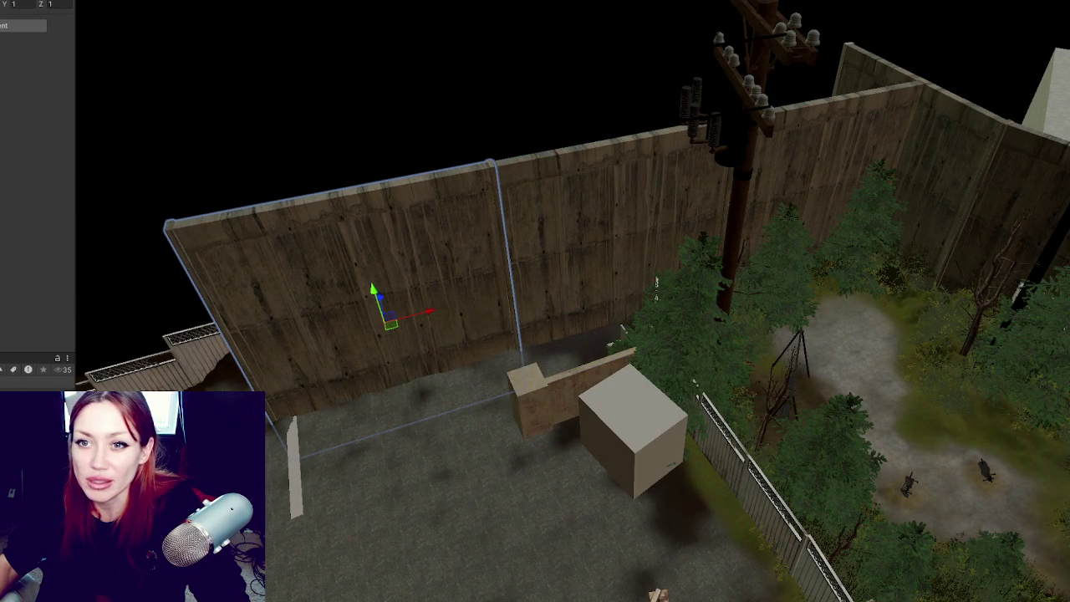
key(ctrl+z)
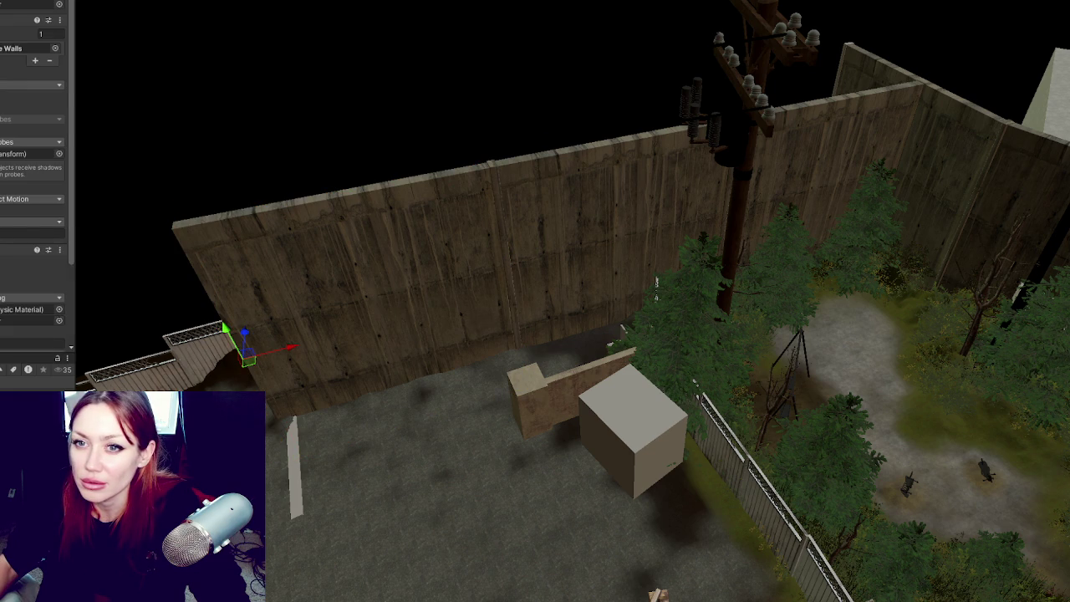
key(ctrl+z)
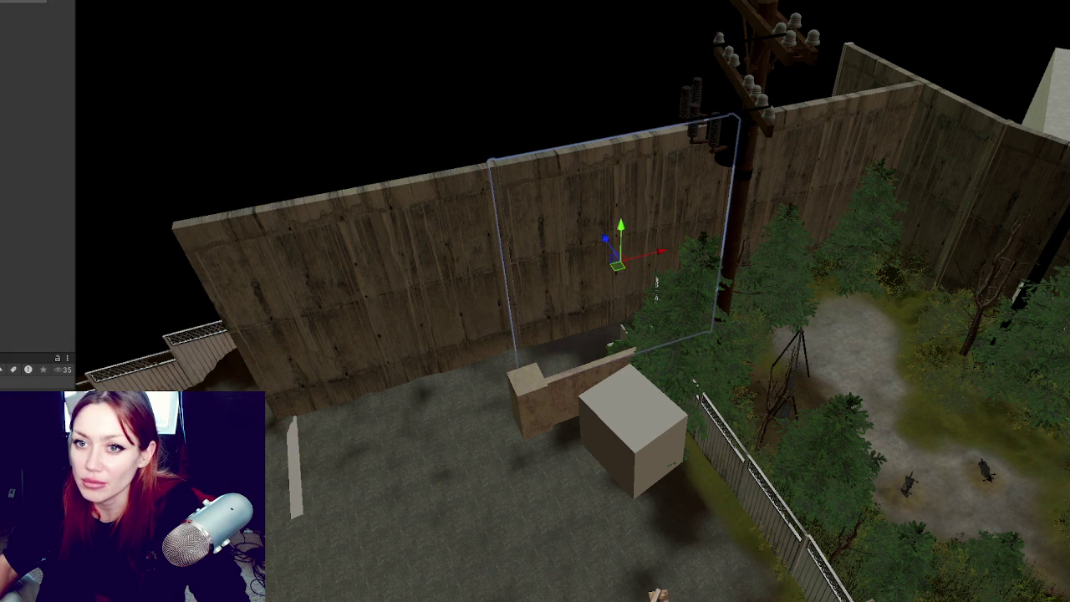
key(ctrl+z)
key(ctrl+y)
key(ctrl+z)
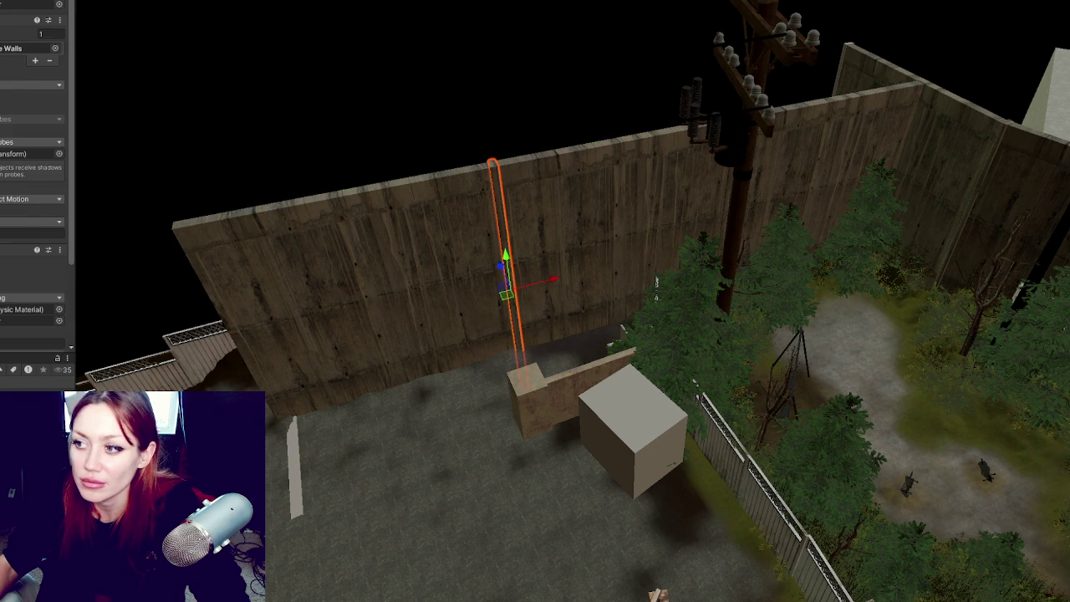
key(ctrl+y)
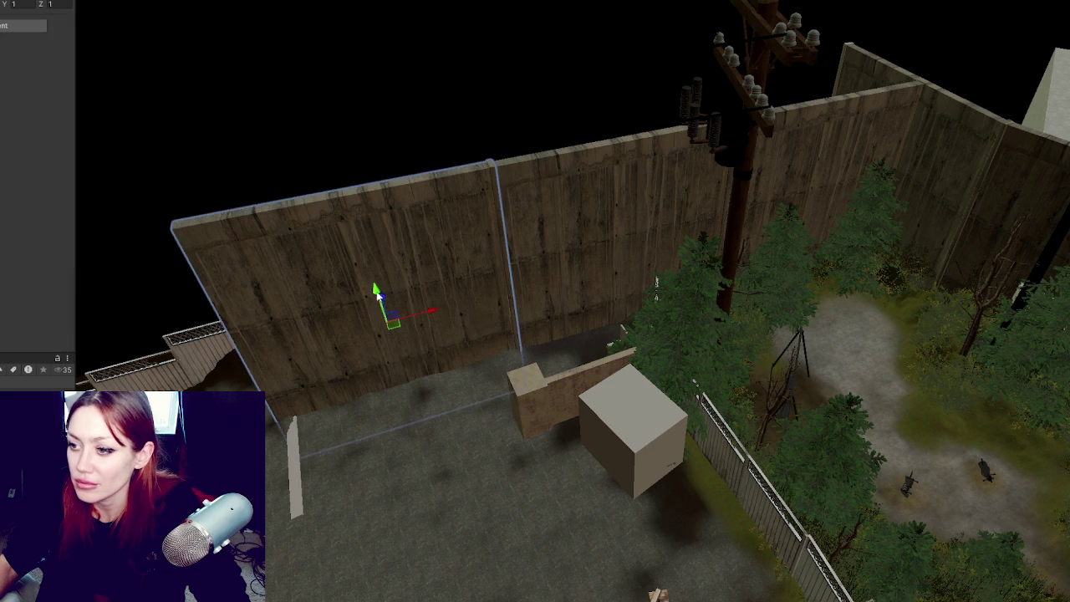
key(ctrl+z)
key(ctrl+z)
Step: Undo further wall edits, then raise the back wall upward with the Move tool
drag(757, 267, 2, 134)
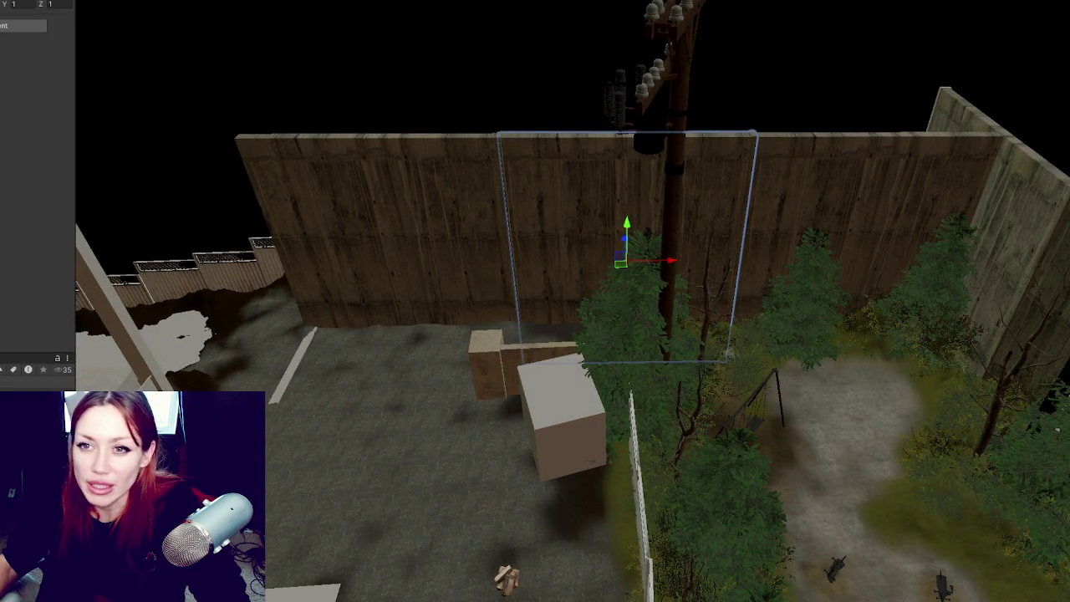
key(ctrl+z)
key(ctrl+z)
key(ctrl+z)
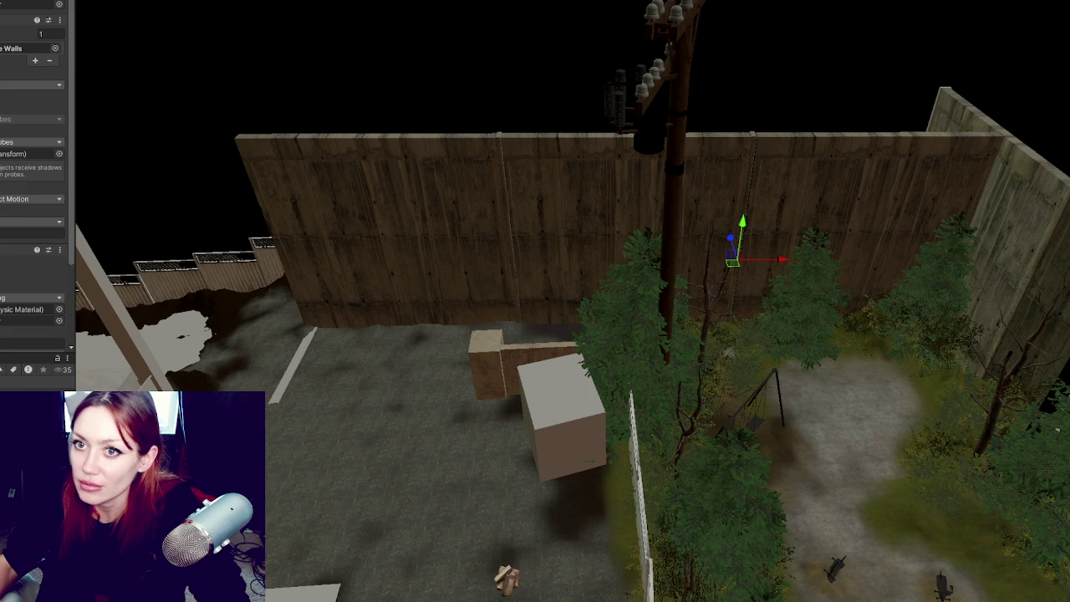
key(ctrl+z)
key(ctrl+z)
key(ctrl+z)
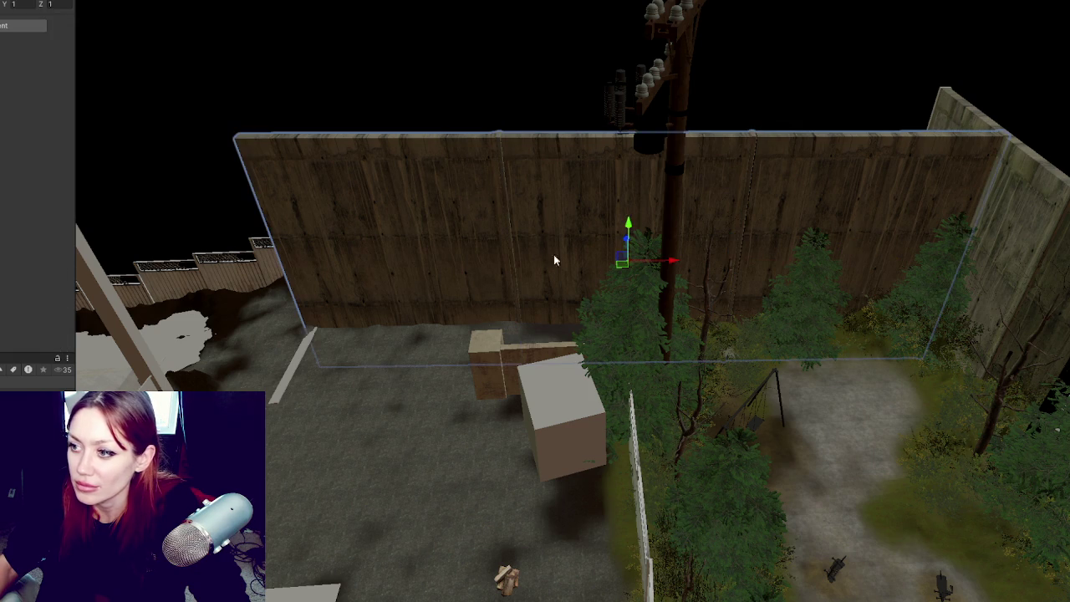
key(ctrl+z)
key(ctrl+z)
key(ctrl+z)
key(ctrl+z)
key(e)
key(ctrl+z)
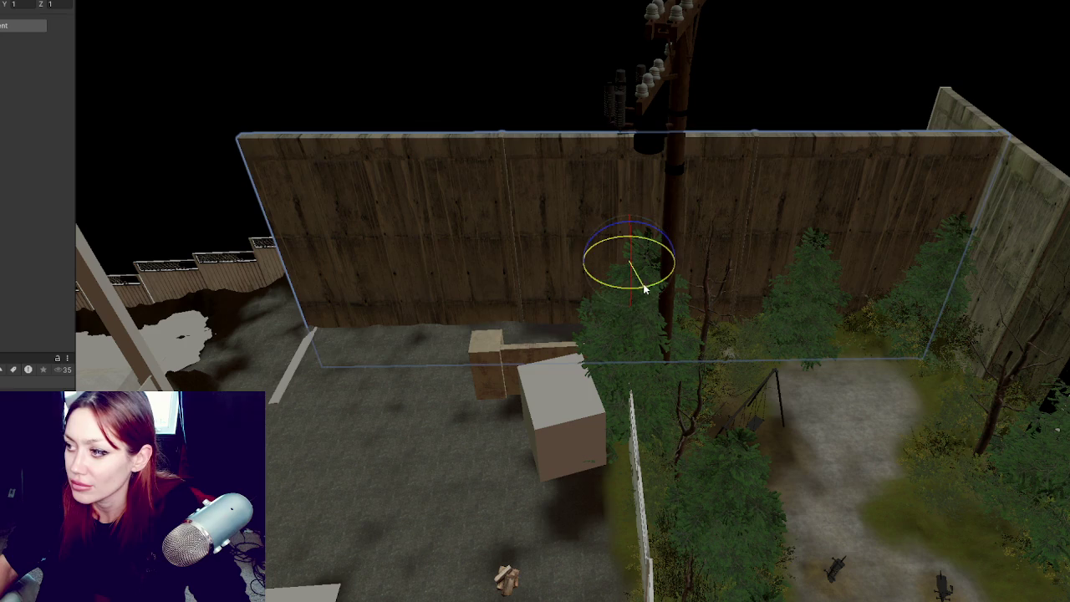
key(ctrl+z)
key(w)
drag(633, 247, 641, 210)
mouse_move(580, 239)
alt+mouse_down()
mouse_move(680, 257)
mouse_move(548, 243)
alt+mouse_up()
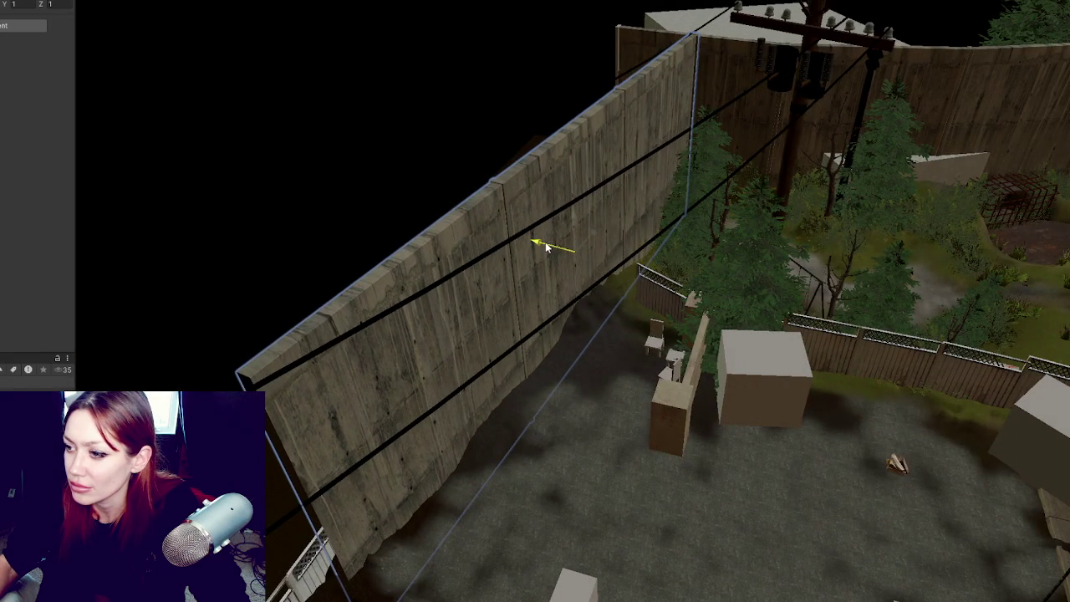
Step: Duplicate the chain-link fence piece and slide the copy to the left
click(656, 288)
key(ctrl+d)
mouse_move(679, 321)
mouse_down()
mouse_move(668, 301)
mouse_move(466, 304)
mouse_move(608, 257)
mouse_up()
Step: Slide a wall panel far to the left and lower that wall section
click(465, 304)
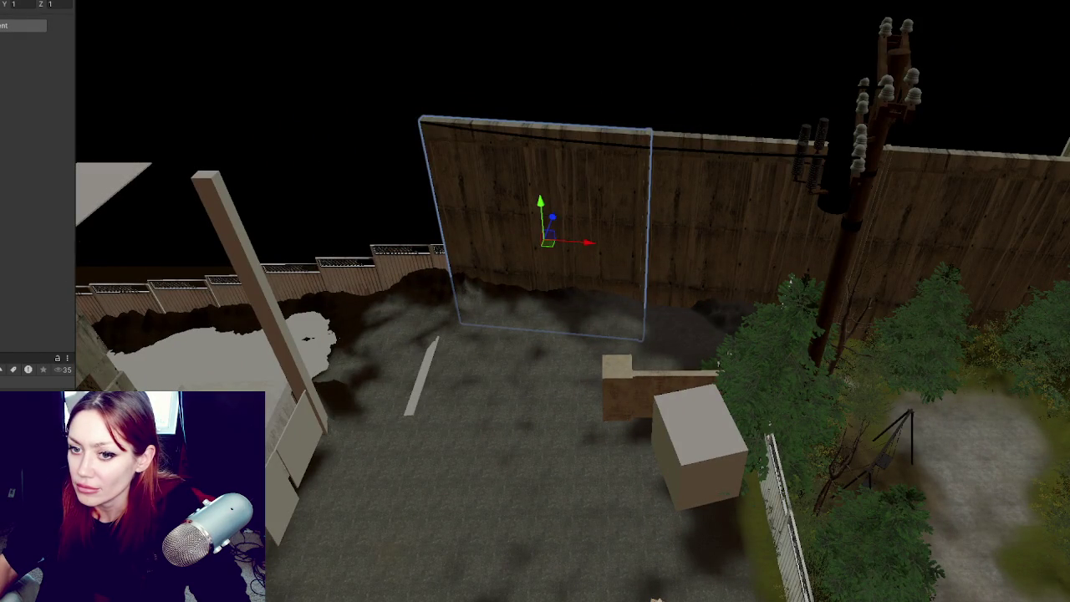
mouse_move(593, 246)
mouse_down()
mouse_move(394, 231)
mouse_move(395, 243)
mouse_up()
key(e)
key(w)
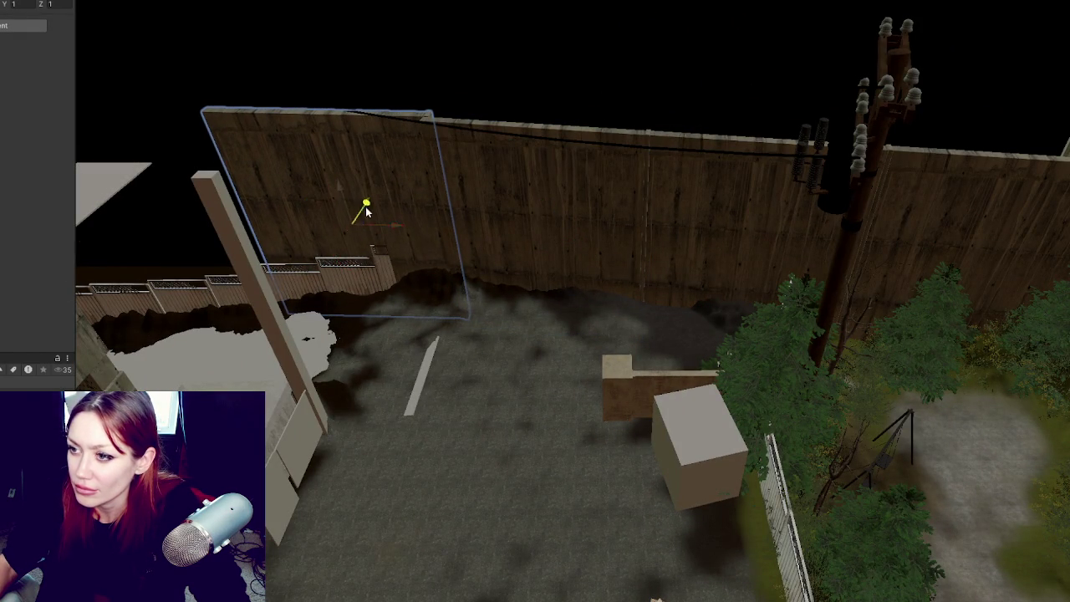
mouse_move(391, 229)
mouse_down()
mouse_move(197, 230)
mouse_move(172, 210)
mouse_move(299, 201)
mouse_up()
key(e)
key(w)
drag(329, 155, 351, 167)
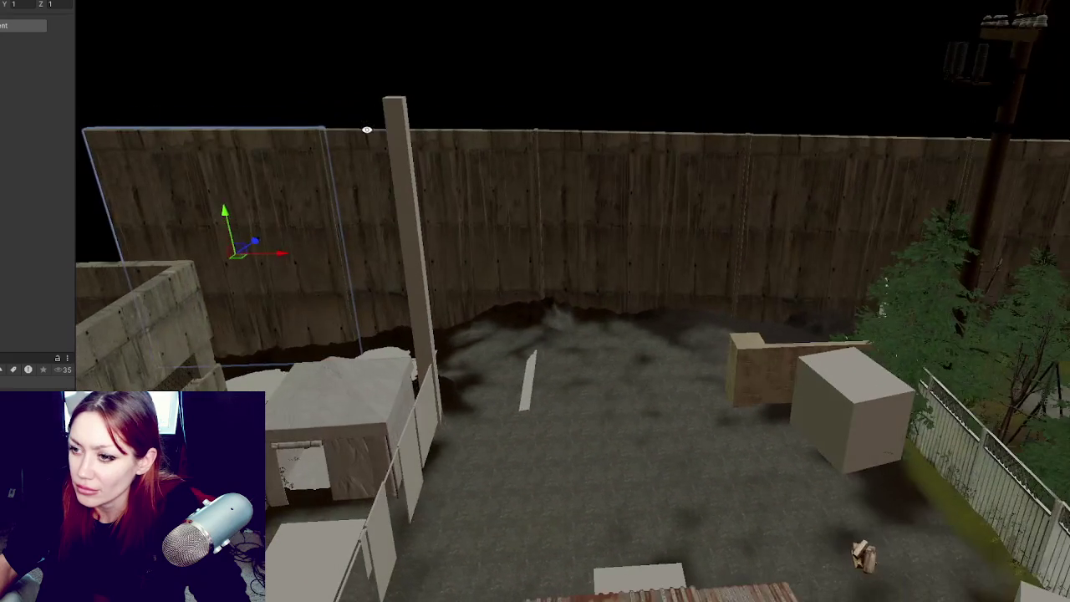
drag(231, 221, 242, 293)
Step: Lower the back wall section, the left wall and the left back wall
click(375, 195)
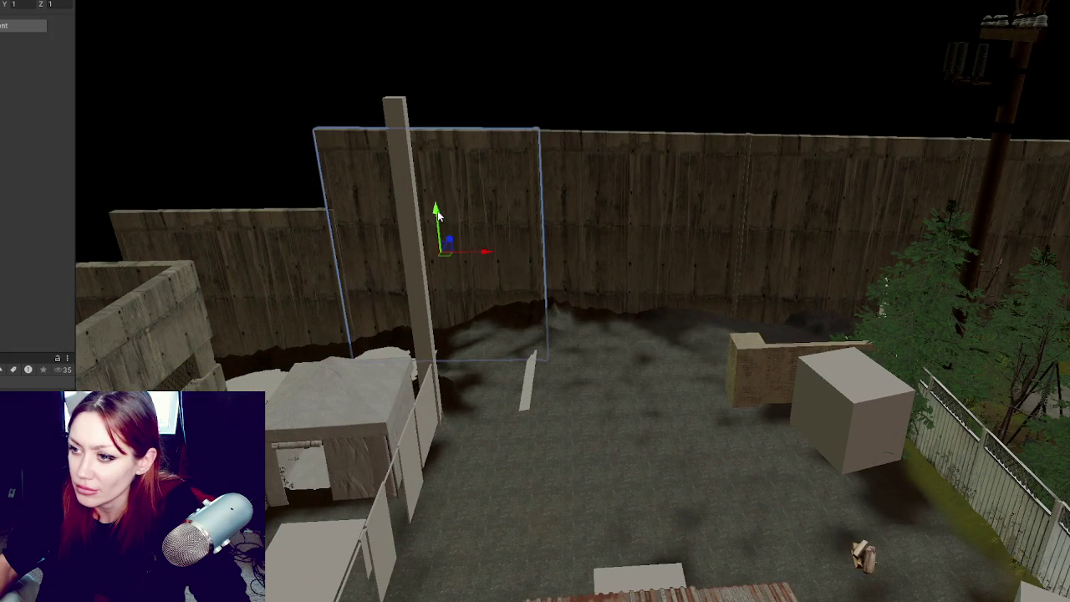
drag(441, 215, 442, 257)
click(247, 281)
drag(247, 281, 247, 335)
click(433, 239)
click(439, 280)
click(439, 280)
drag(442, 246, 442, 278)
Step: Lower the right back wall and the middle and right back panels, then frame the fence area
click(645, 216)
mouse_move(644, 216)
mouse_down()
mouse_move(636, 251)
mouse_move(578, 195)
mouse_move(613, 253)
mouse_up()
click(791, 220)
drag(823, 219, 819, 250)
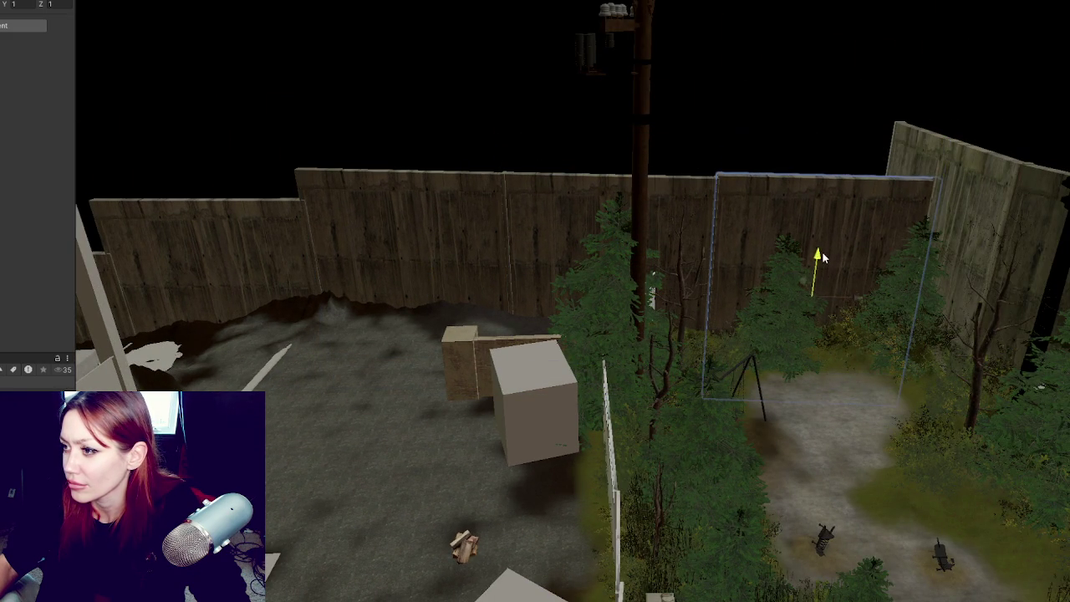
click(946, 184)
mouse_move(938, 209)
mouse_down()
mouse_move(928, 266)
mouse_move(778, 256)
mouse_up()
mouse_move(765, 343)
mouse_down()
mouse_move(767, 270)
mouse_move(956, 215)
mouse_move(1040, 312)
mouse_up()
scroll(980, 304, down, 3)
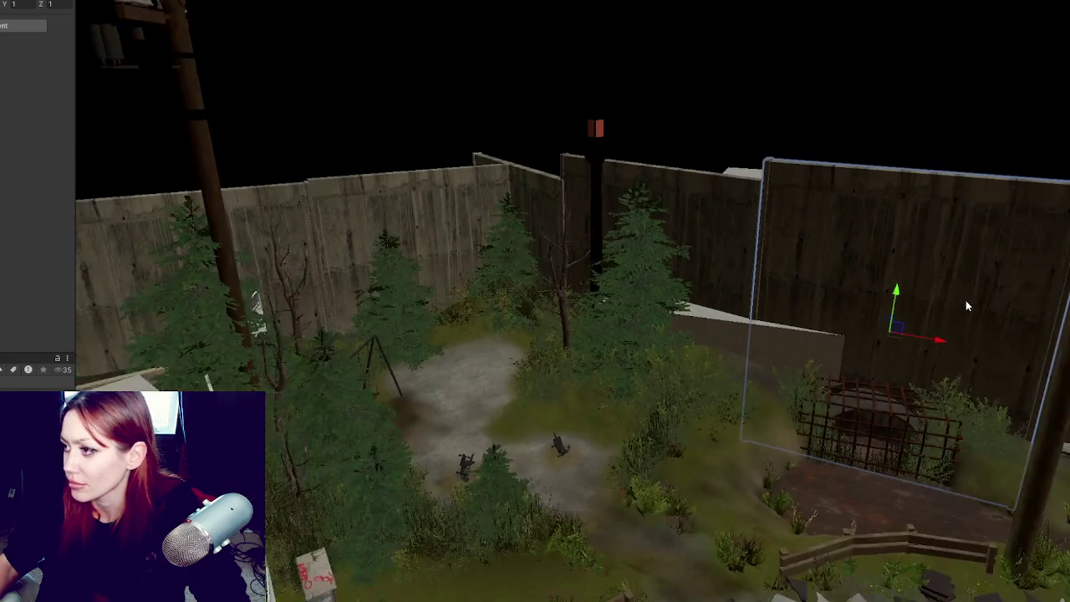
key(f)
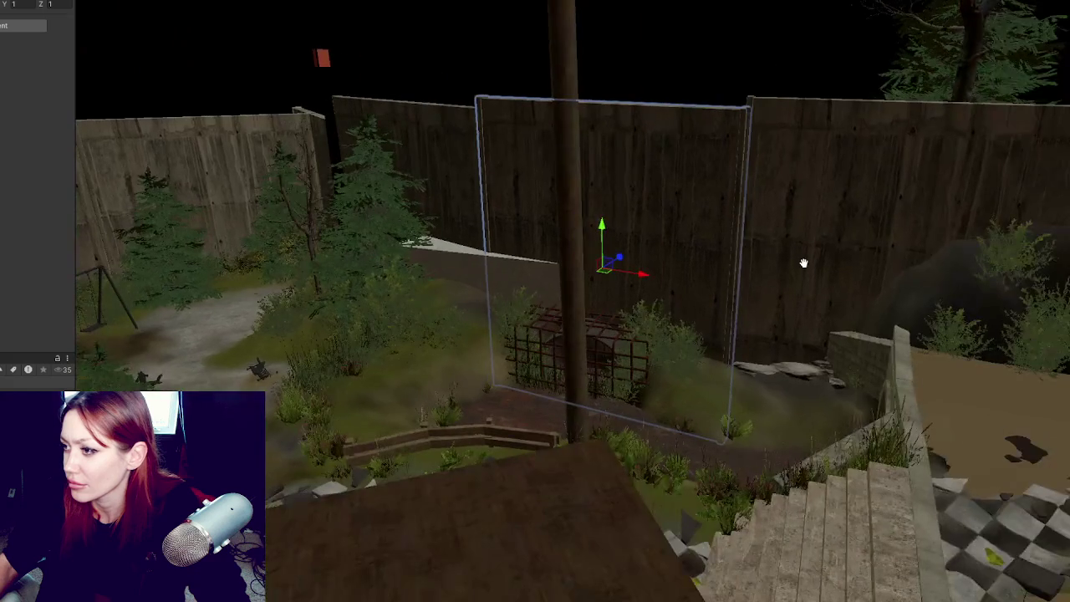
mouse_move(804, 262)
mouse_down()
mouse_move(857, 157)
mouse_move(827, 182)
mouse_up()
Step: Select the thin wooden board by the post and frame it in the view
click(602, 139)
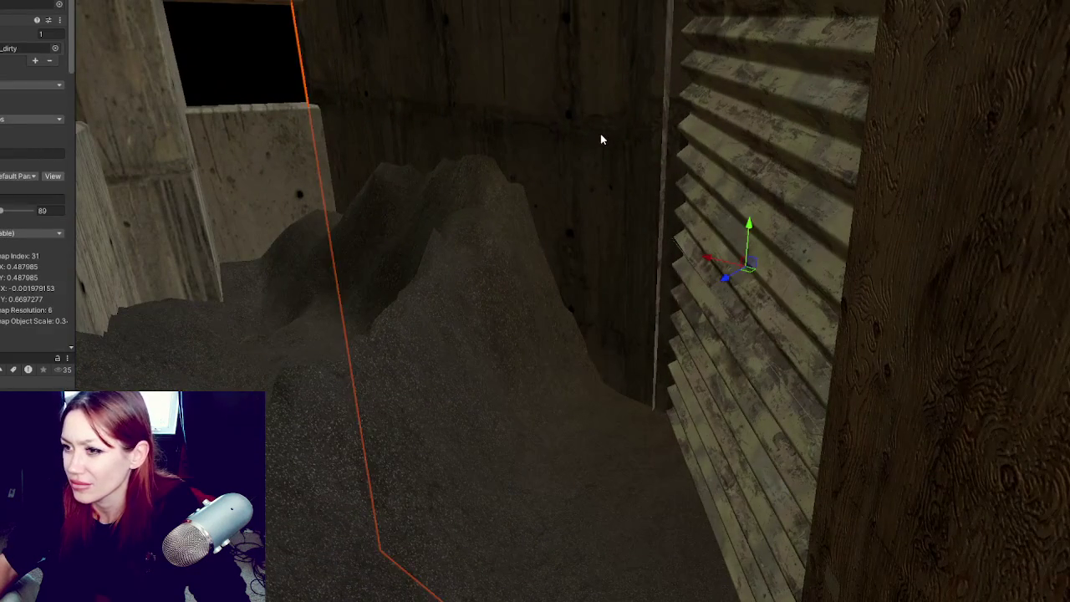
click(805, 251)
key(f)
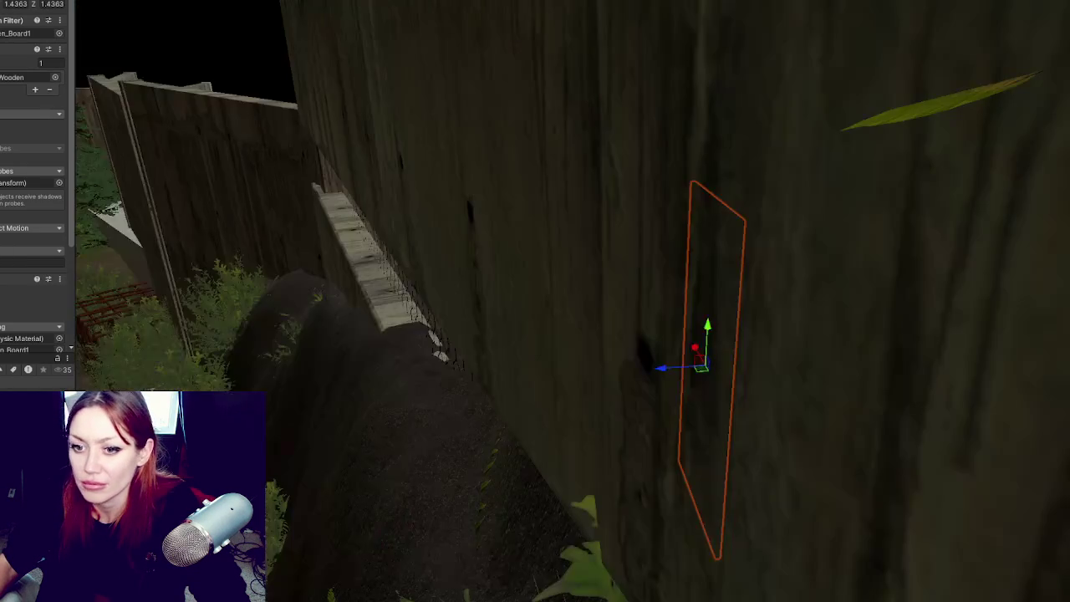
key(ctrl+z)
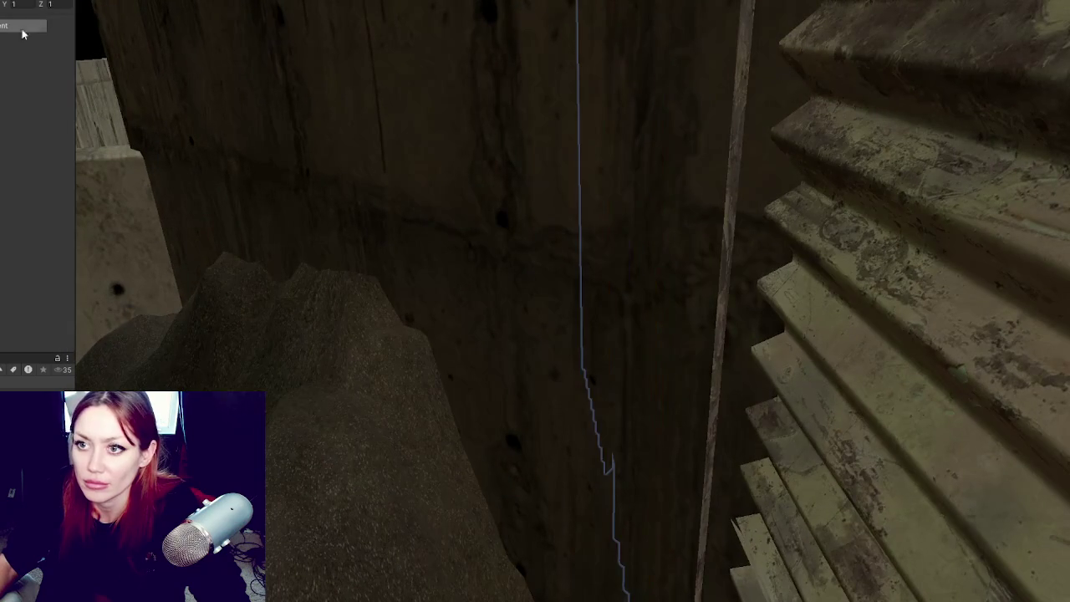
key(f)
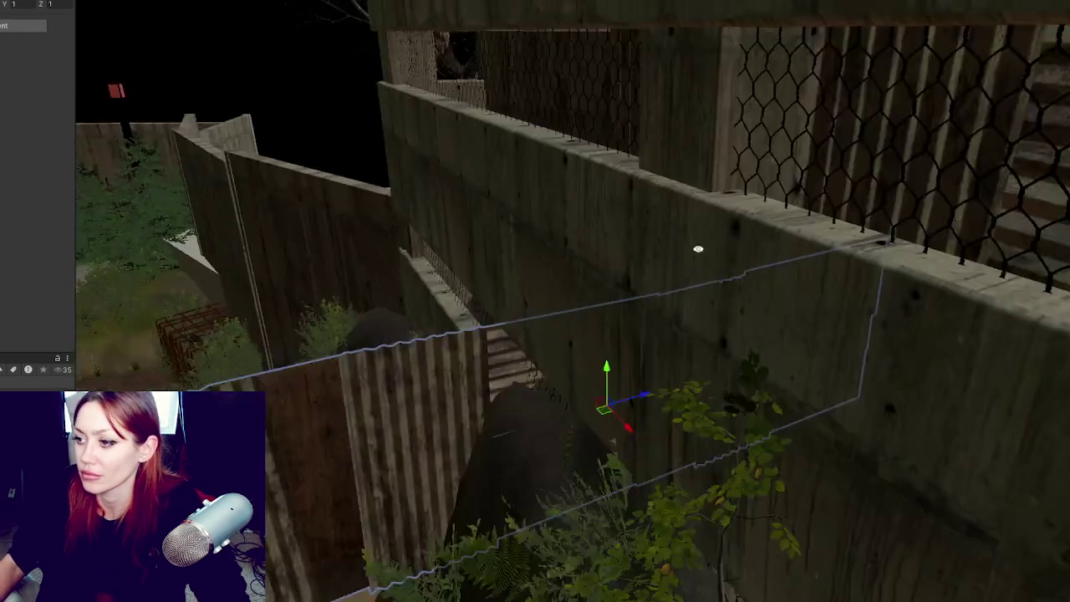
Step: Rotate the wall board to a new angle, then re-frame and orbit around it
key(e)
drag(911, 368, 1015, 374)
key(w)
key(f)
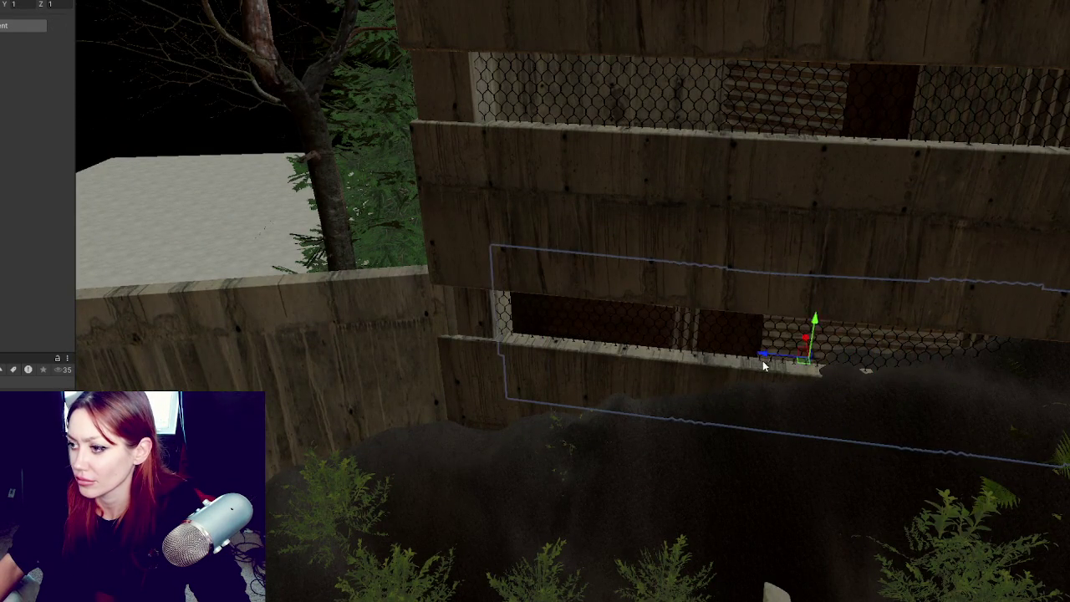
mouse_move(608, 282)
mouse_down()
mouse_move(543, 242)
mouse_move(593, 214)
mouse_move(520, 275)
mouse_move(556, 225)
mouse_move(516, 258)
mouse_move(517, 267)
mouse_move(759, 234)
mouse_move(911, 298)
mouse_move(809, 305)
mouse_move(444, 98)
mouse_move(573, 115)
mouse_move(516, 95)
mouse_move(783, 111)
mouse_move(559, 81)
mouse_up()
key(e)
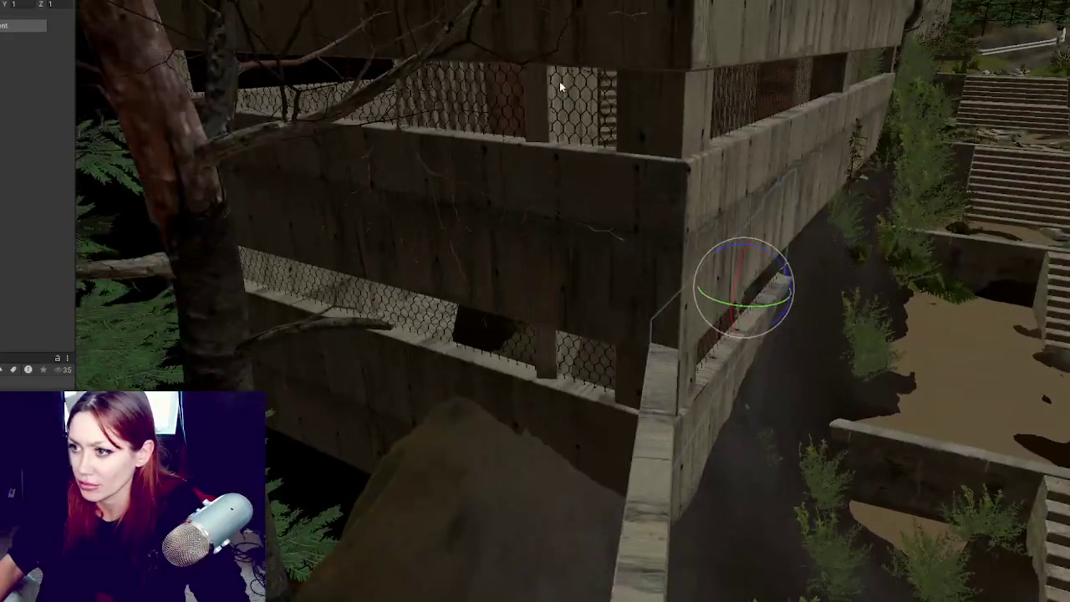
Step: Inspect the vertical plaster board by the brick pillar, then clear the selection
click(562, 98)
mouse_move(467, 168)
mouse_down()
mouse_move(585, 175)
mouse_move(518, 159)
mouse_move(636, 167)
mouse_move(602, 234)
mouse_move(527, 197)
mouse_up()
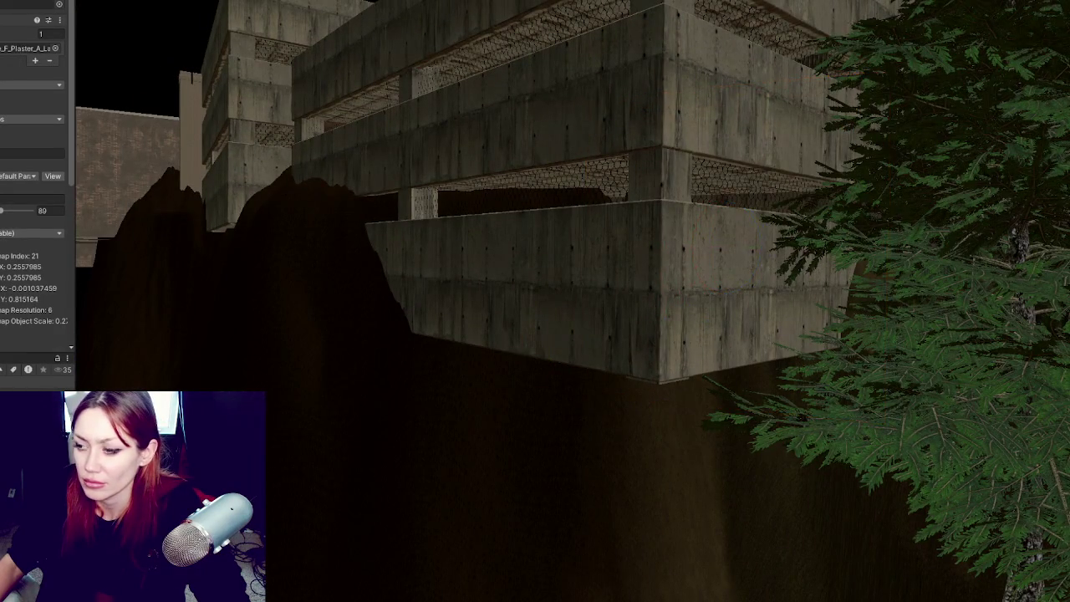
key(f)
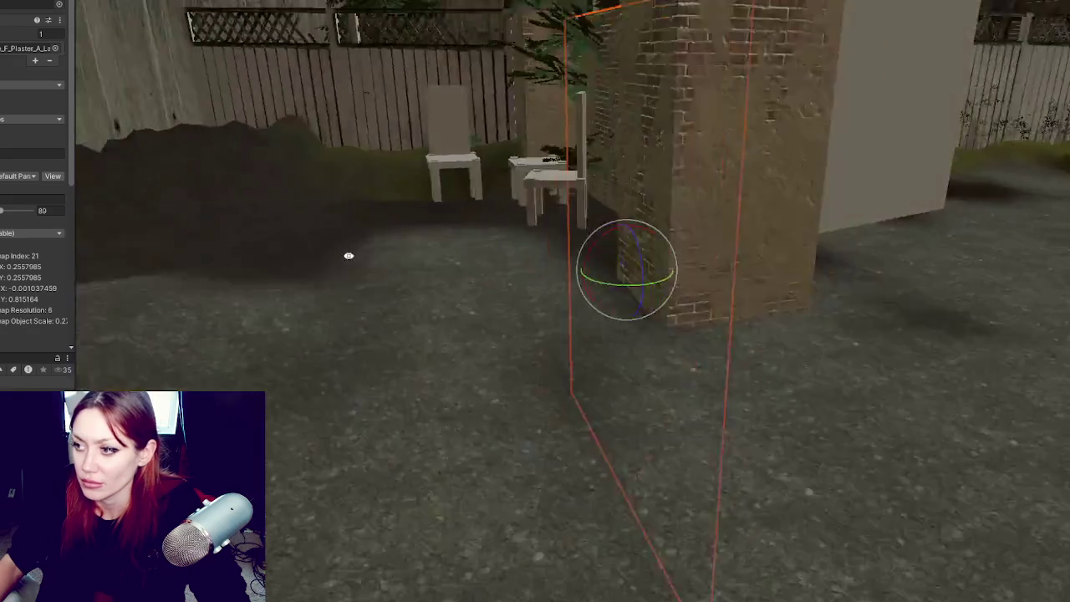
mouse_move(349, 255)
mouse_down()
mouse_move(248, 162)
mouse_move(393, 200)
mouse_up()
click(677, 251)
click(677, 251)
click(677, 251)
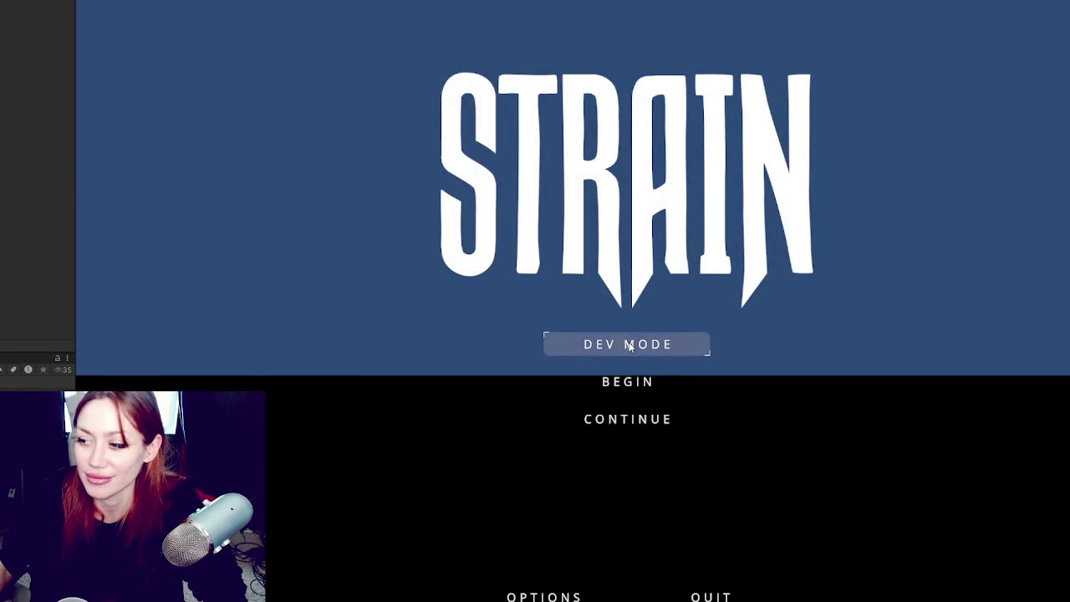
Step: Launch the game in DEV MODE from the STRAIN title menu
click(626, 345)
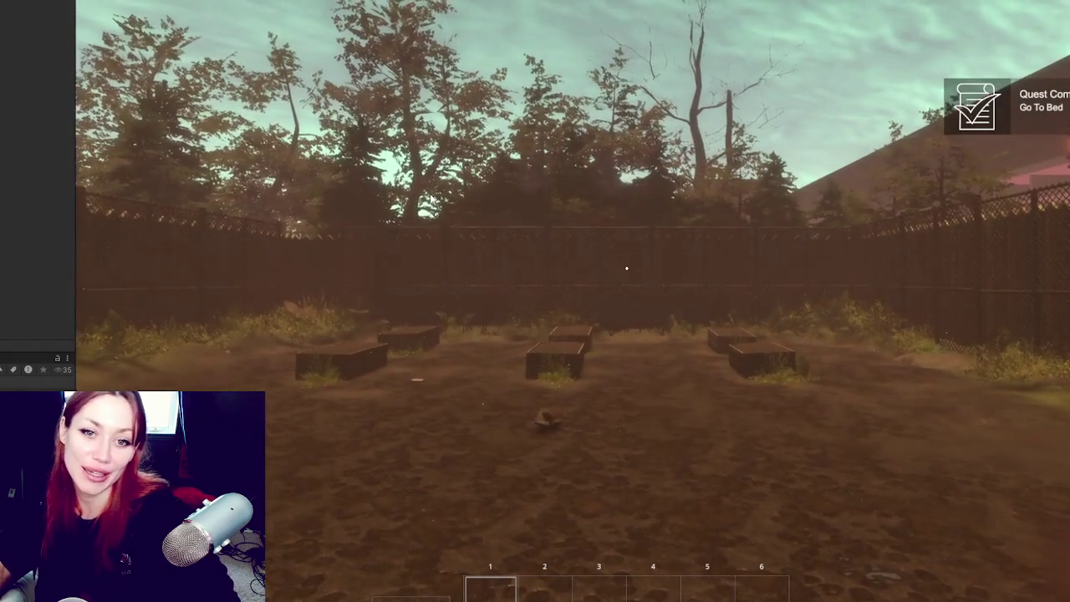
Step: Open the wooden gate and leave the starting yard through the door
key(w)
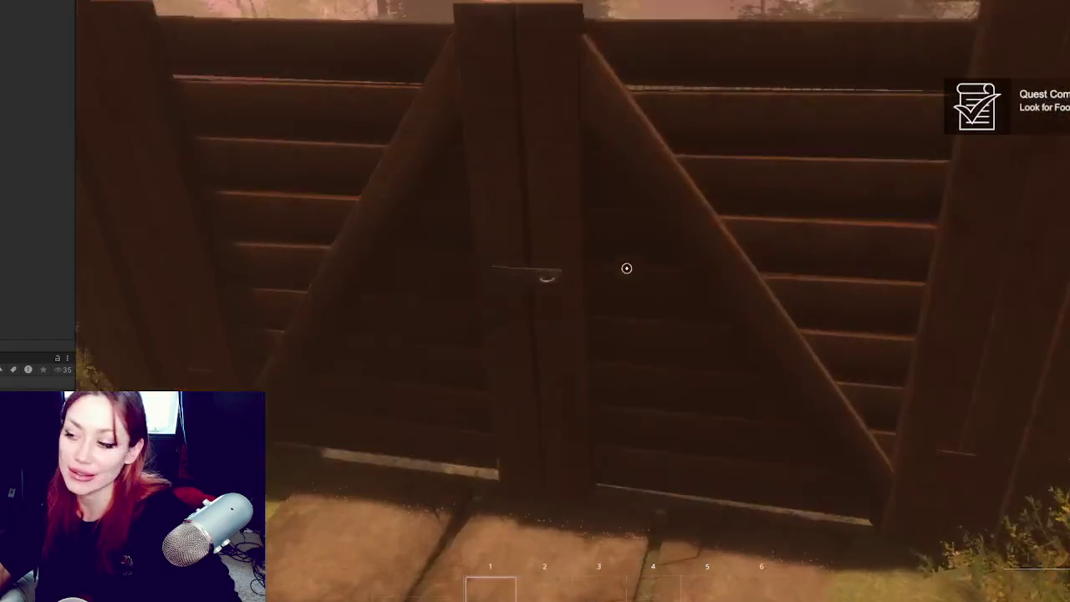
click(626, 268)
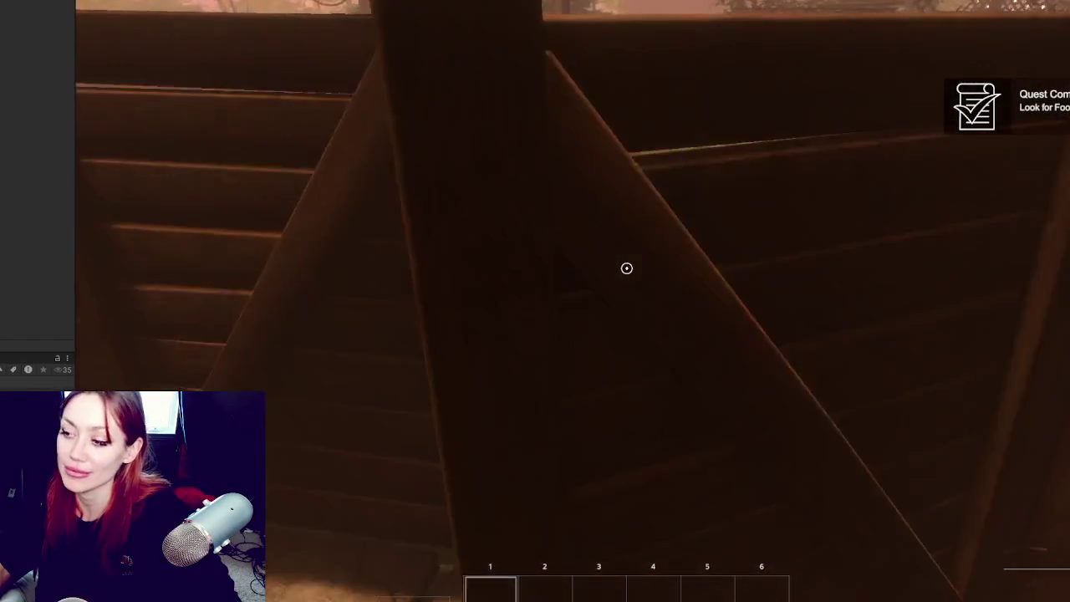
key(w)
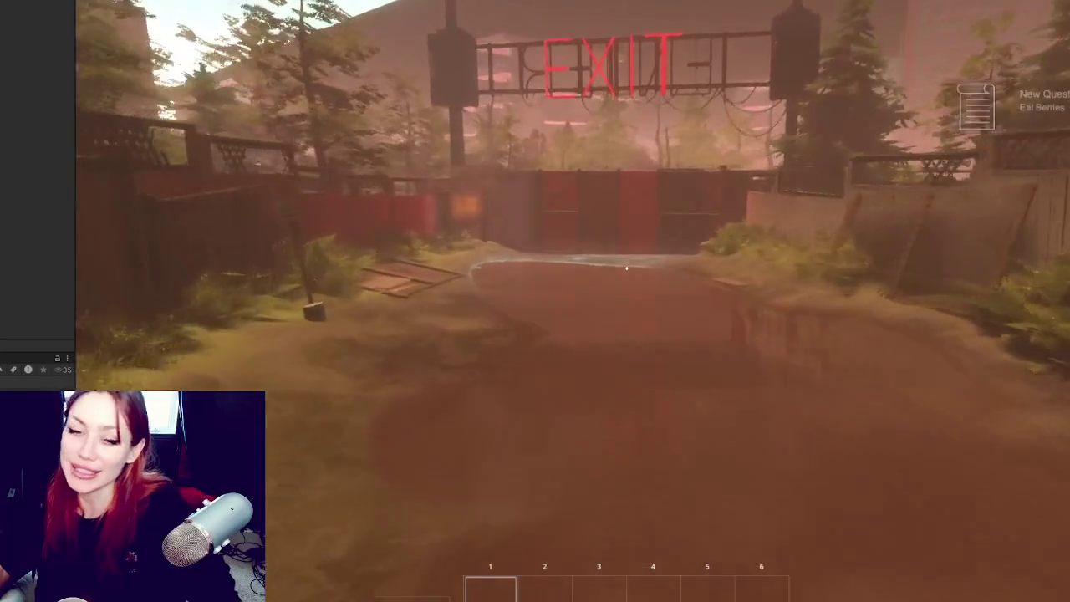
key(w)
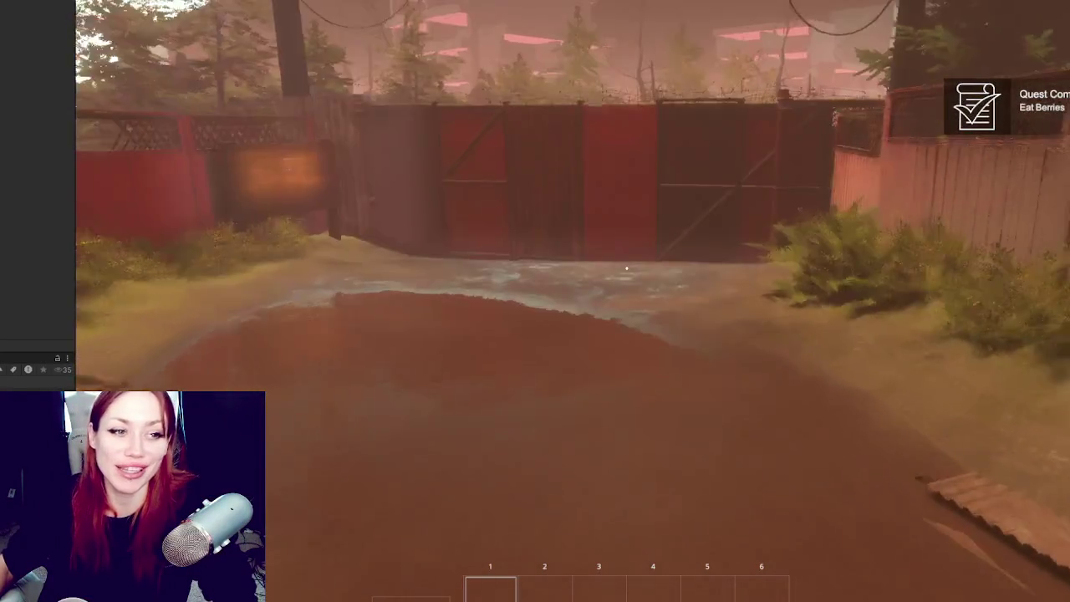
key(w)
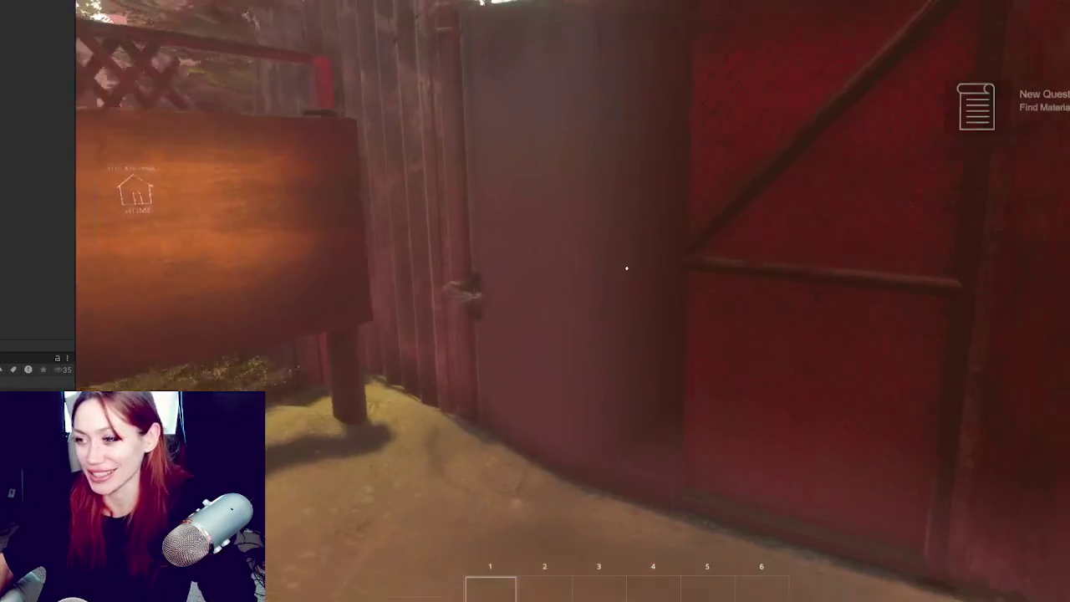
click(626, 268)
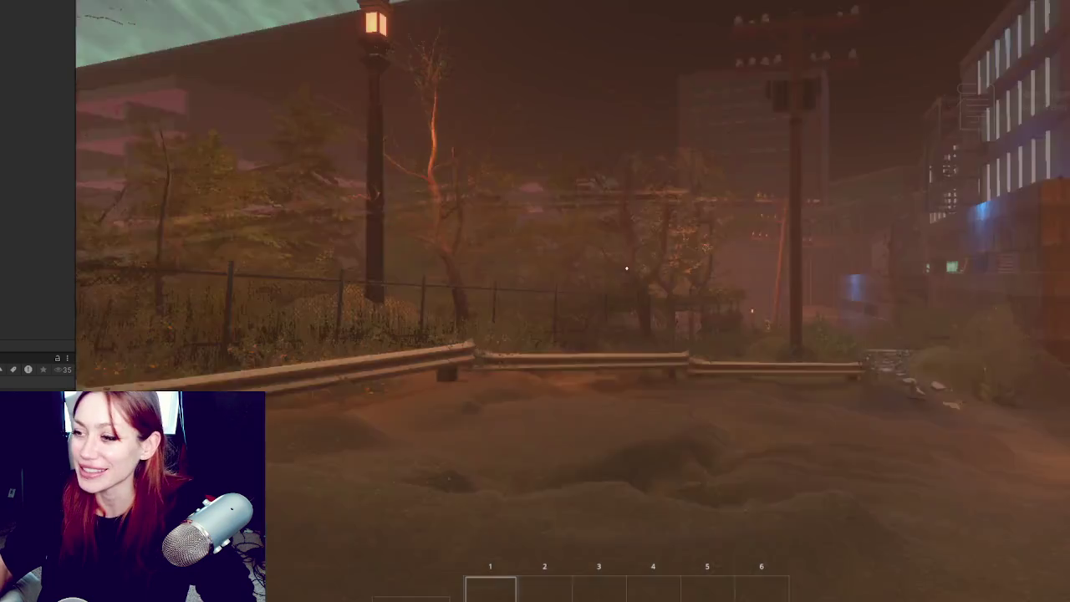
Step: Walk past the rock and across the dirt lot to the guardrail and fence
key(w)
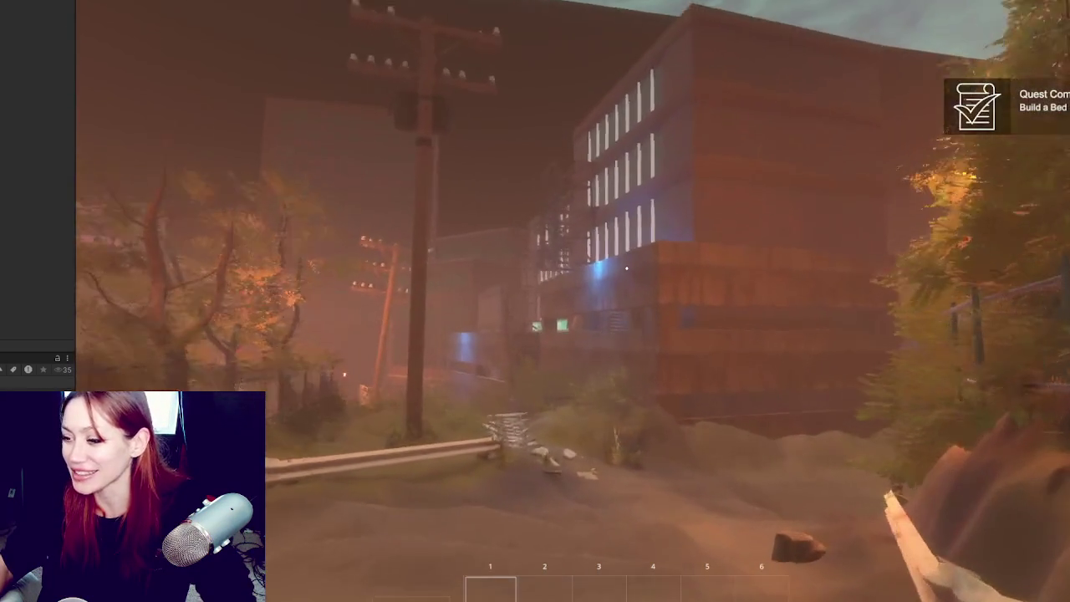
key(w)
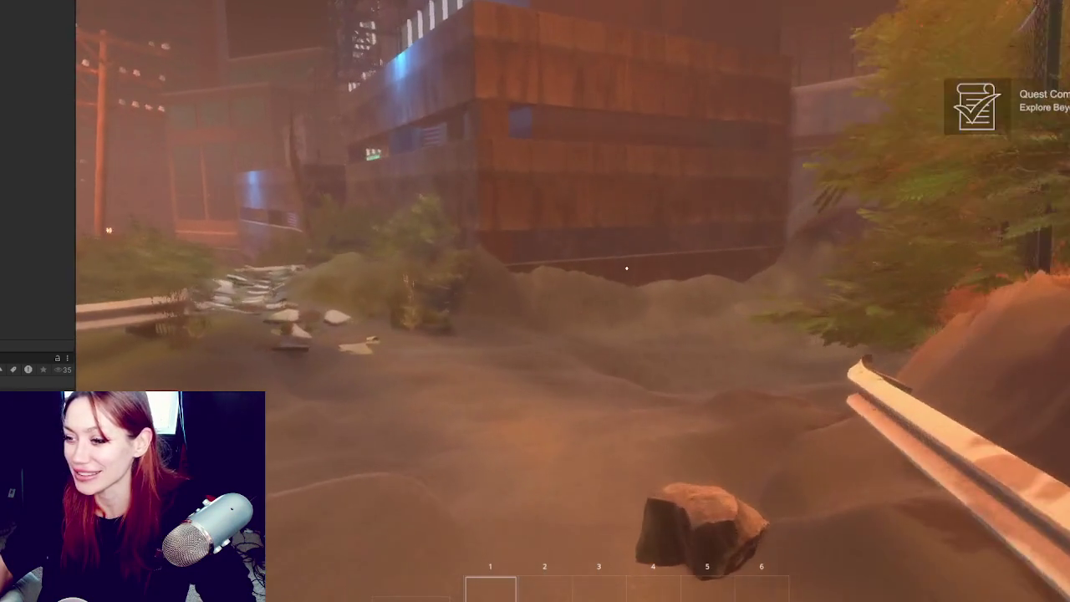
key(w)
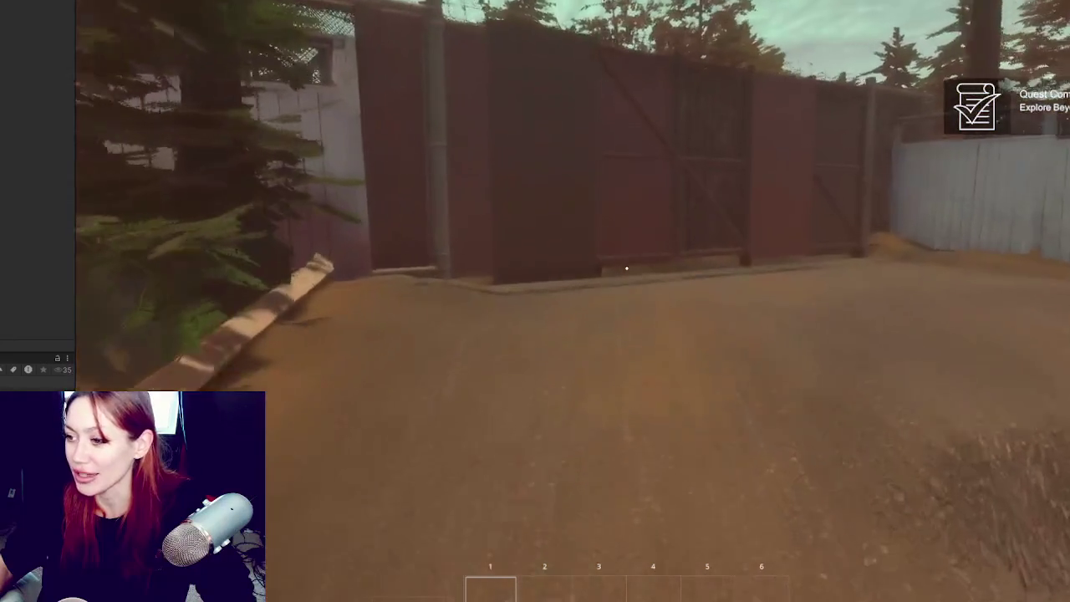
key(w)
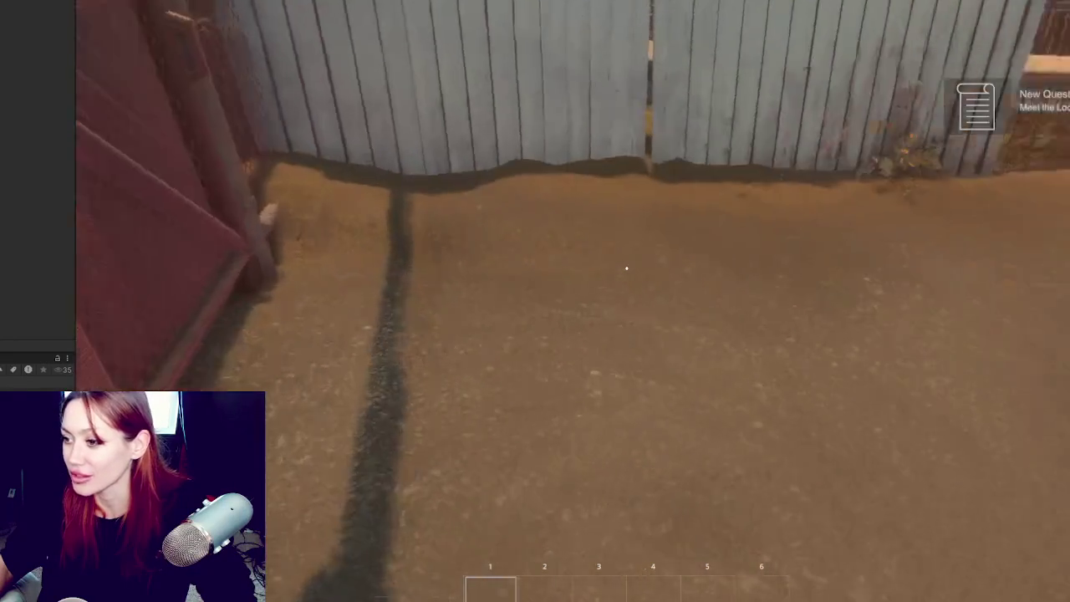
key(w)
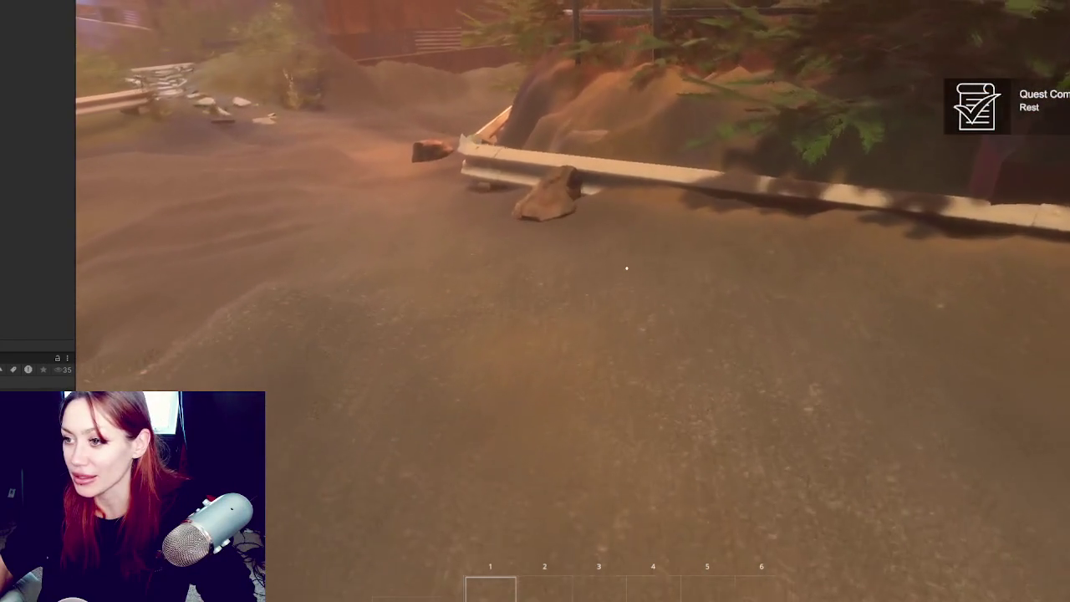
key(w)
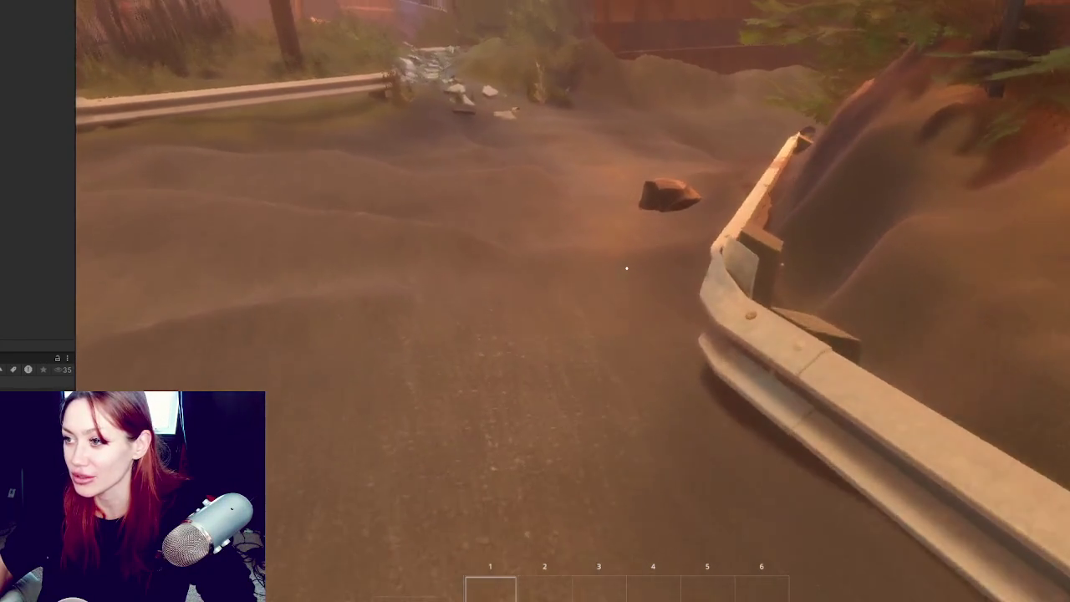
key(w)
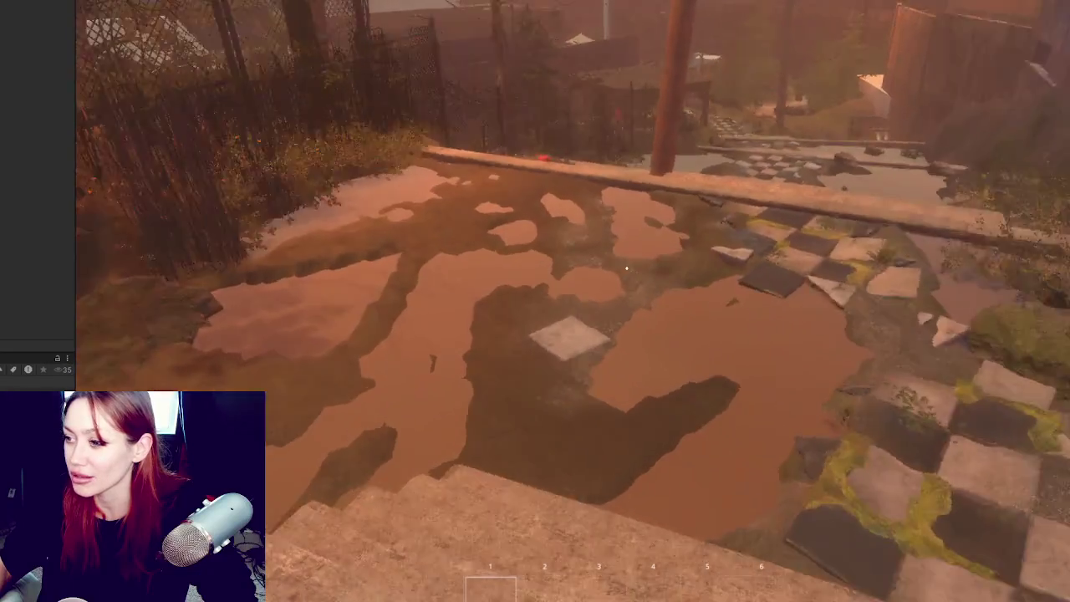
Step: Walk from the stone ledge over the hill, past the stairs, up to the fireplace pavilion
mouse_move(626, 268)
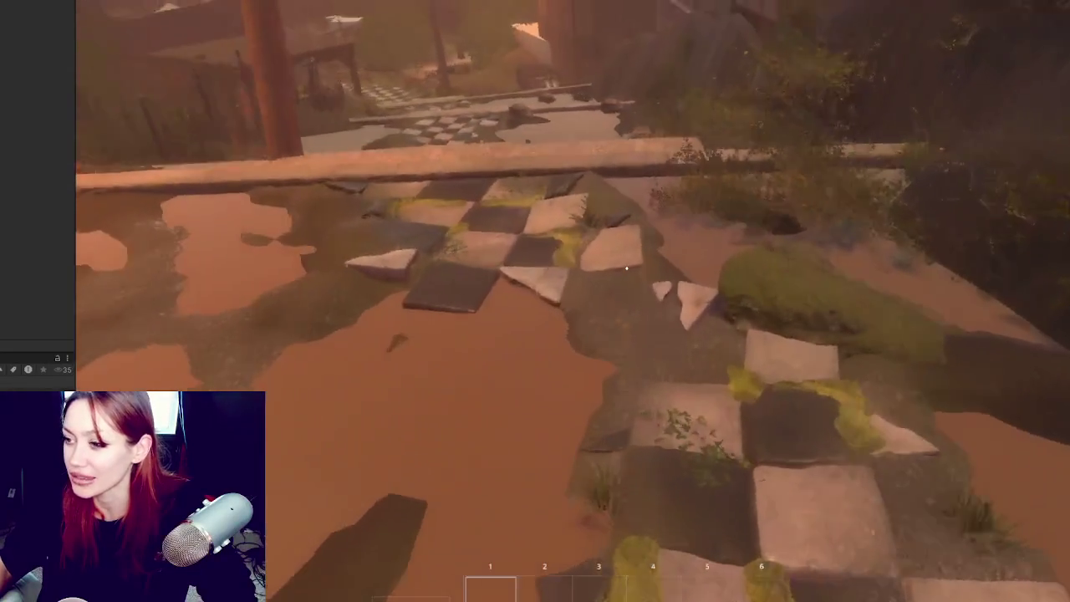
key(w)
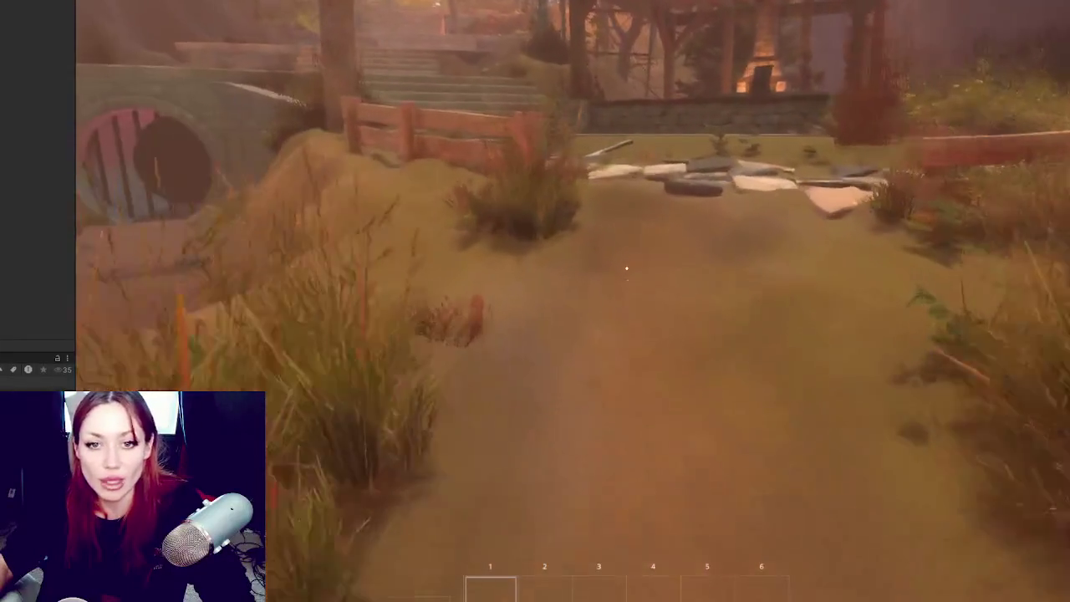
key(w)
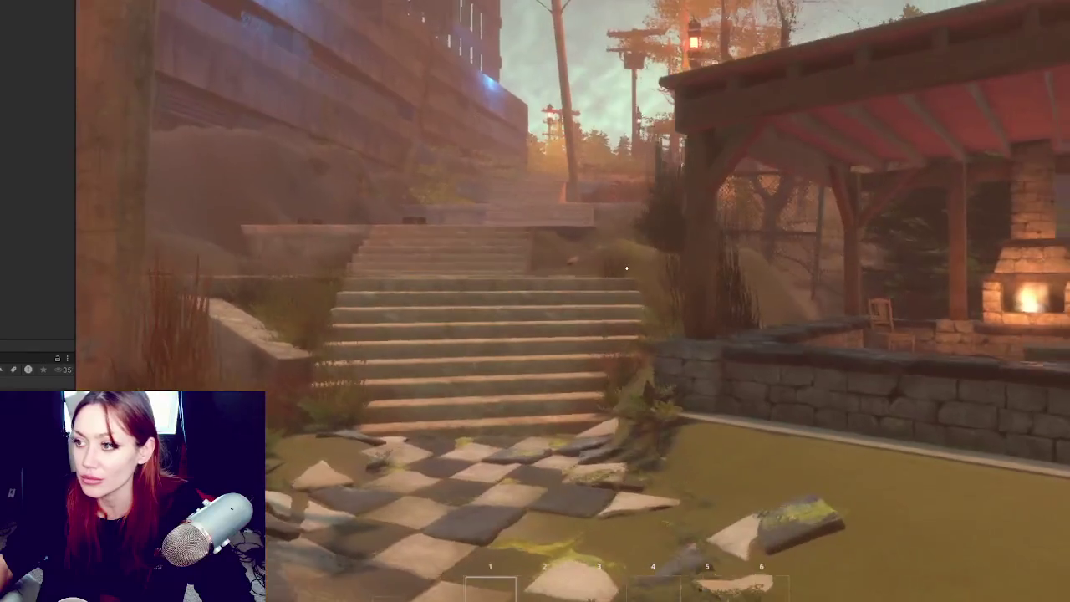
key(w)
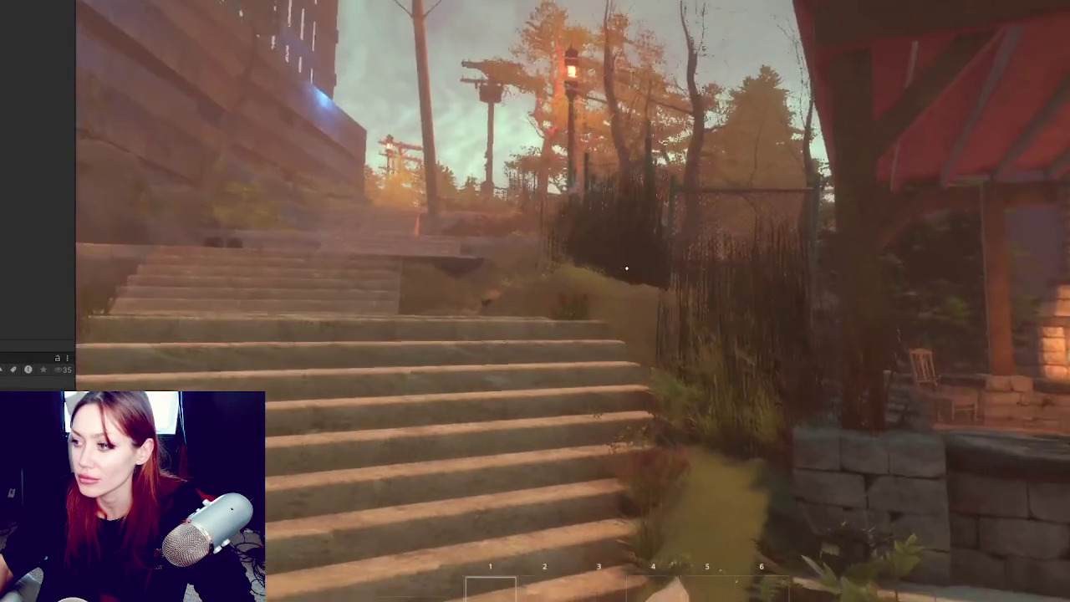
key(w)
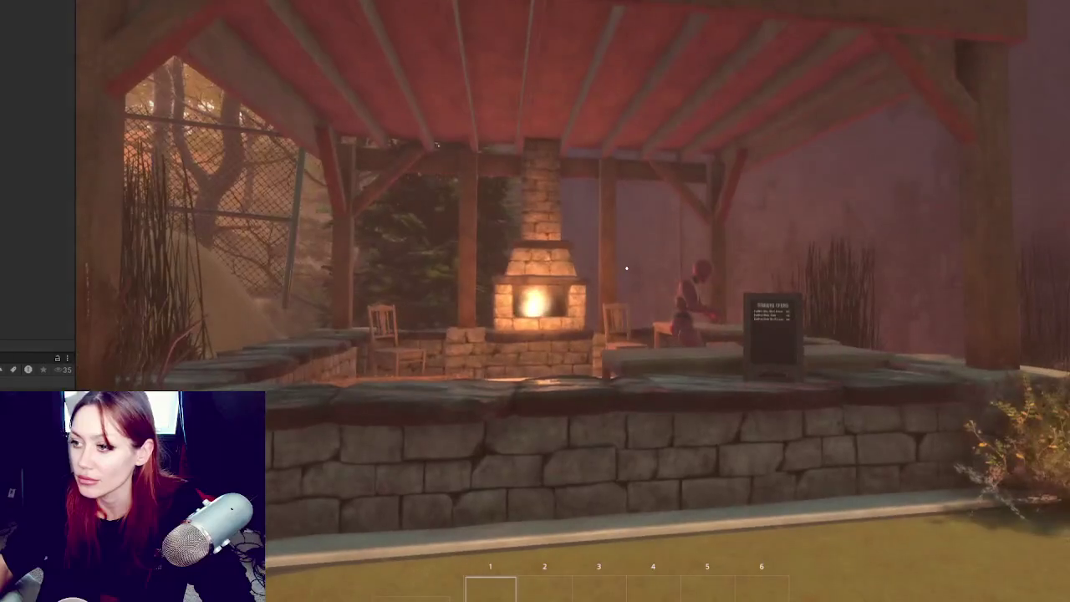
key(w)
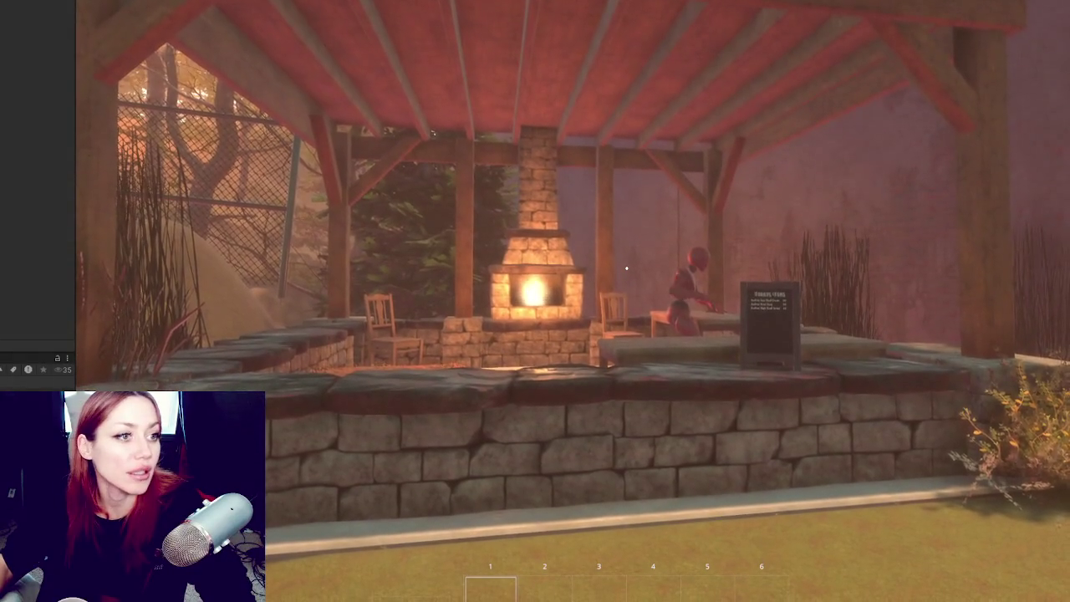
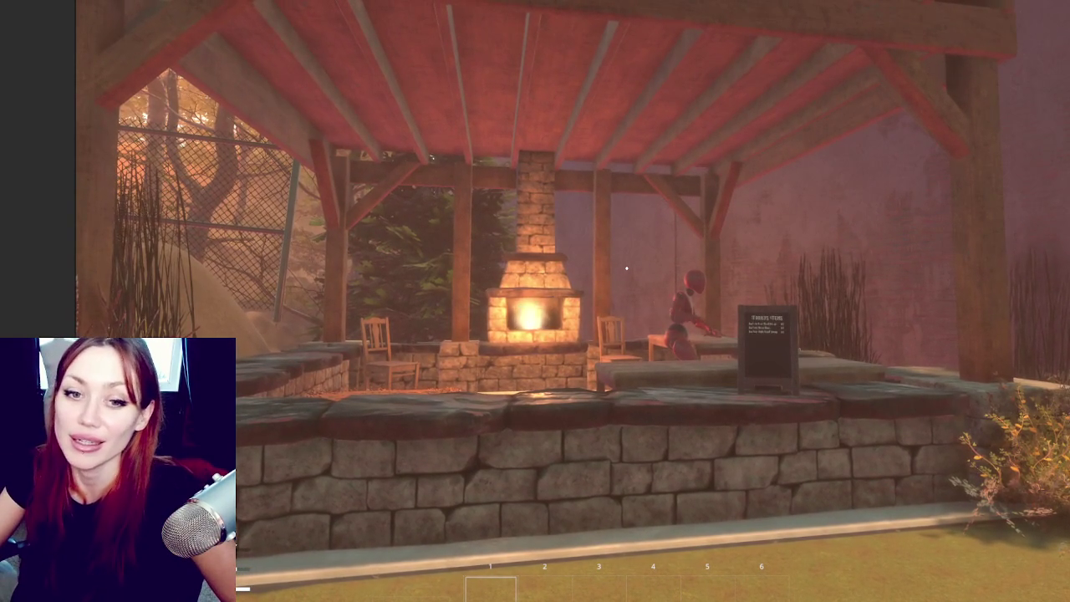
Step: Walk out of the fireplace pavilion, past the hay pile, to the stone staircase
key(s)
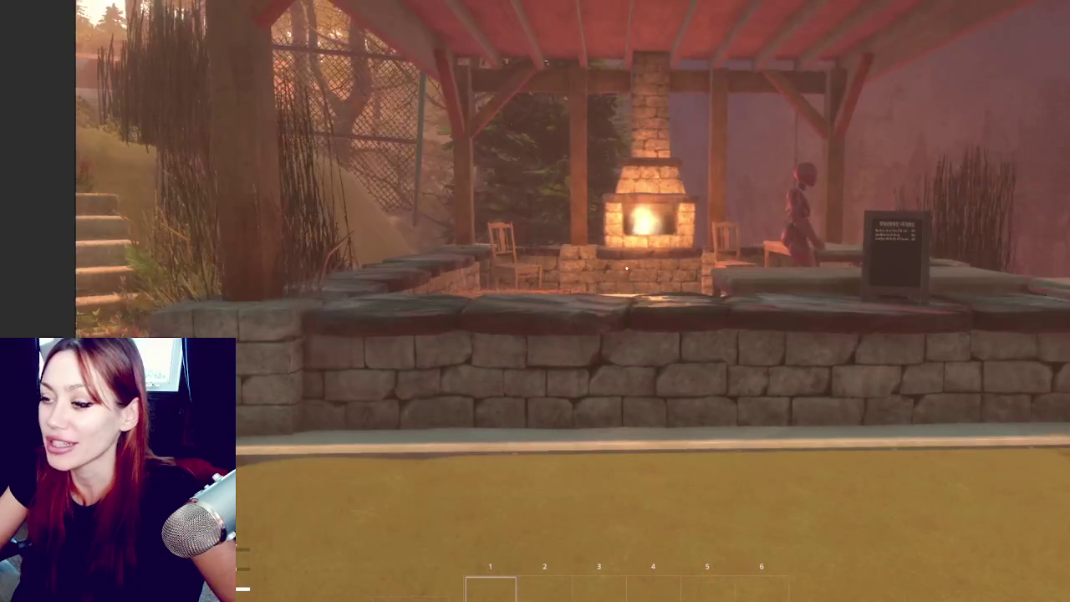
key(w)
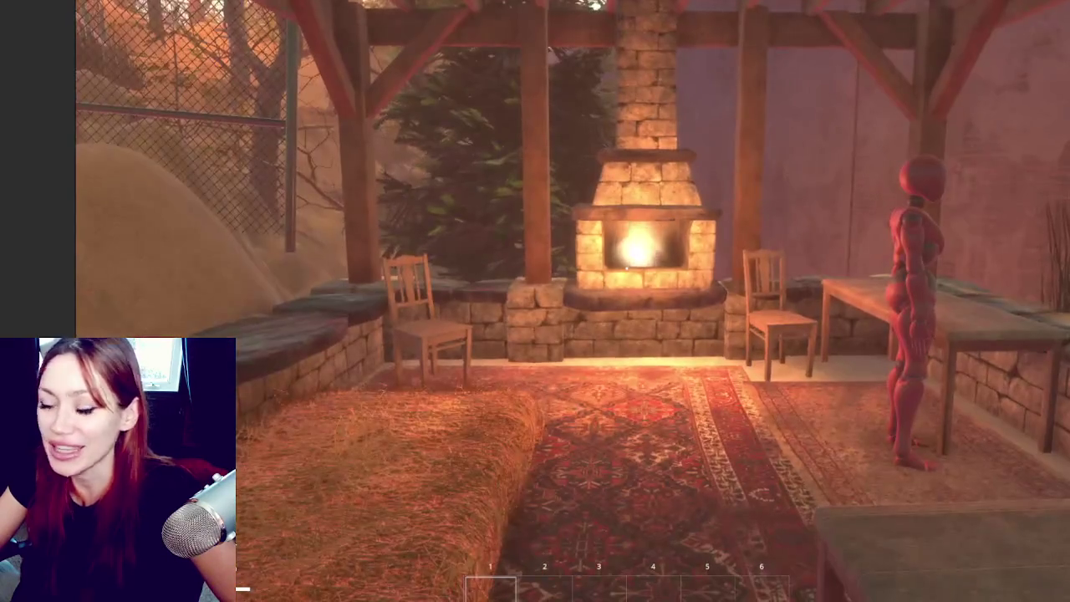
key(s)
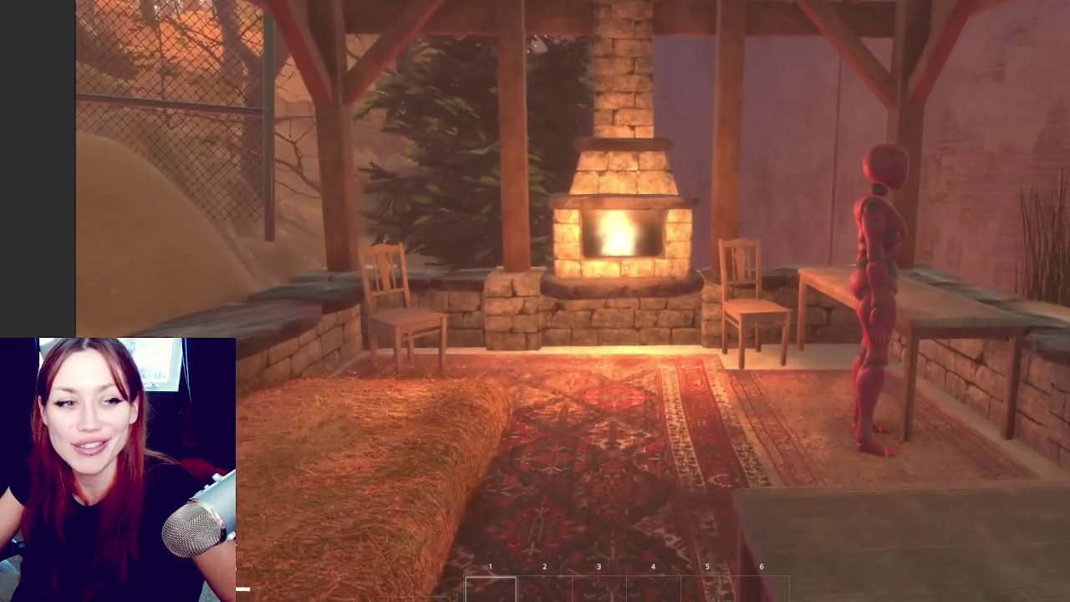
key(w)
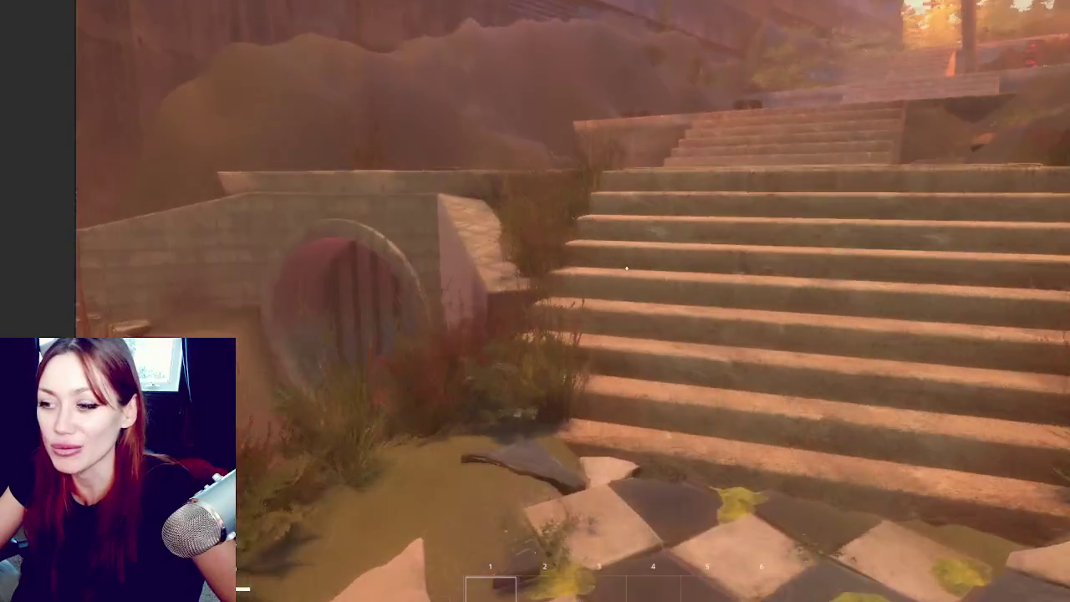
key(s)
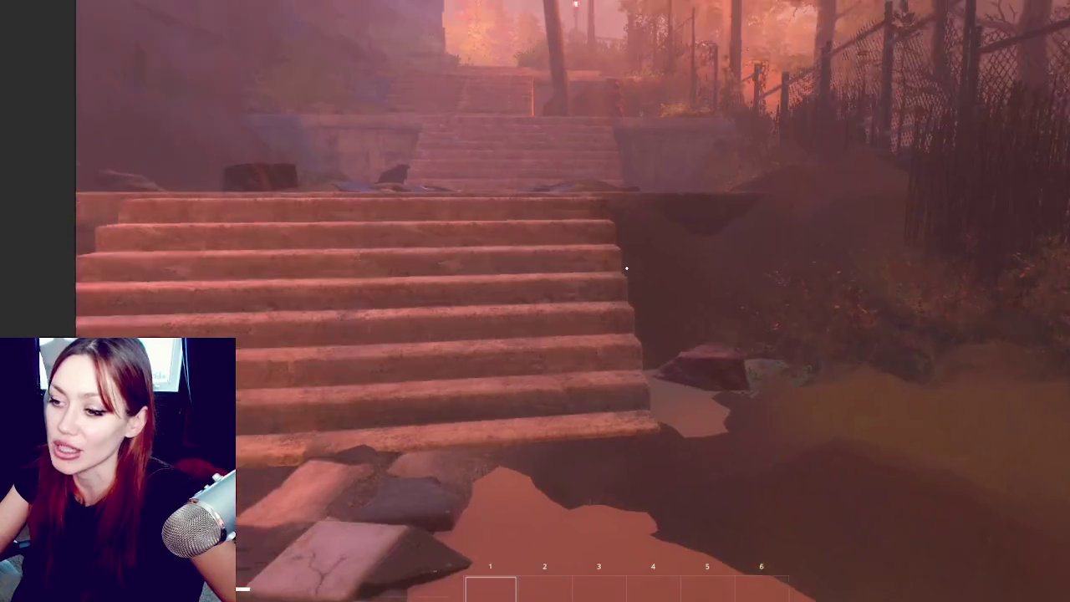
Step: Cross the checkered floor and steps to the building debris, then show Sleep, Nutrition and Life stats
key(w)
key(w)
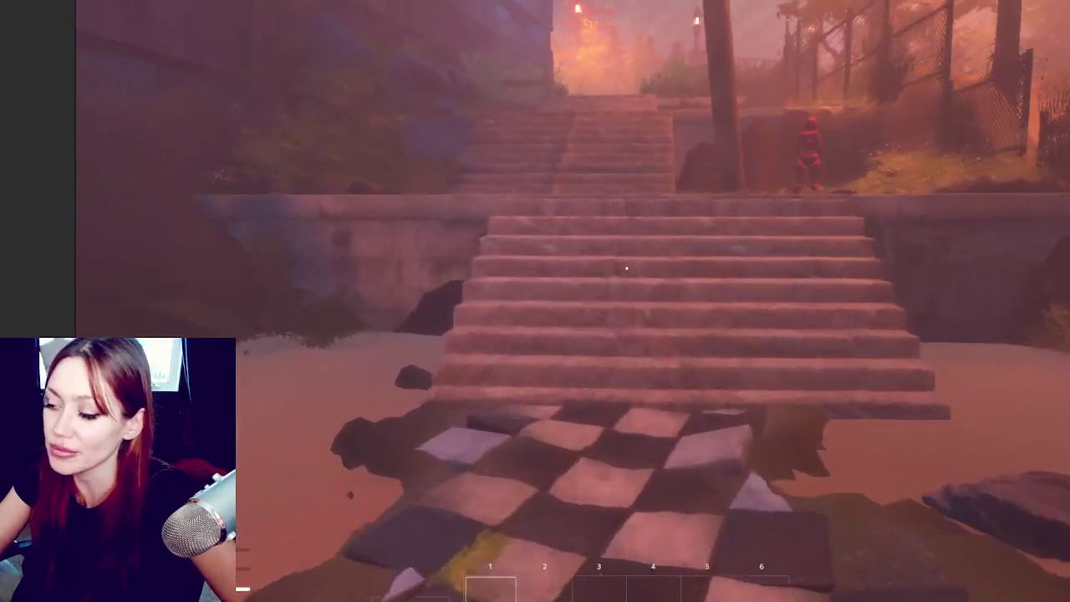
key(w)
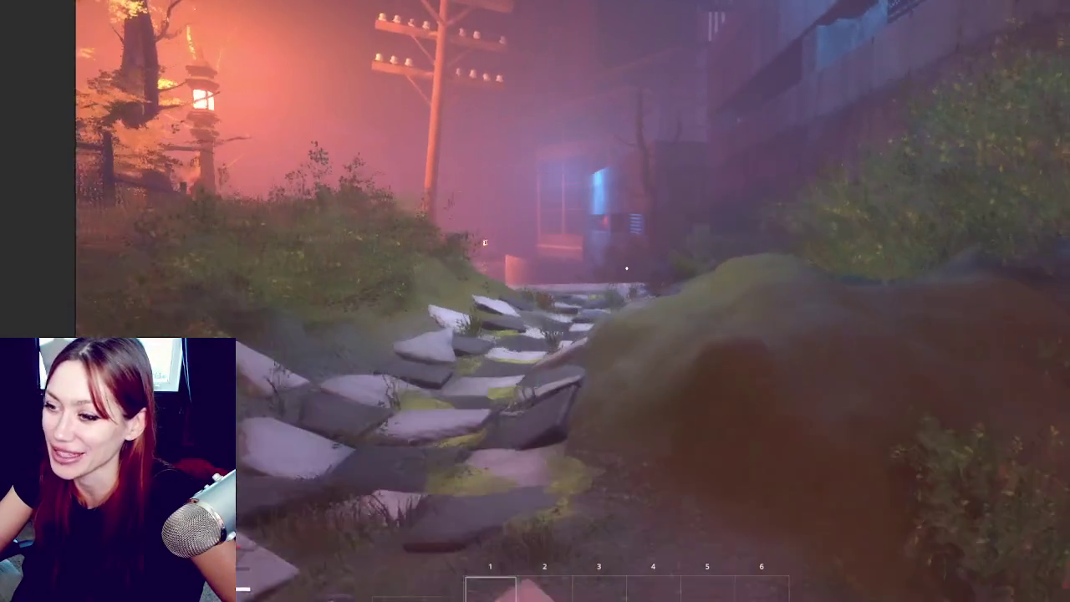
key(s)
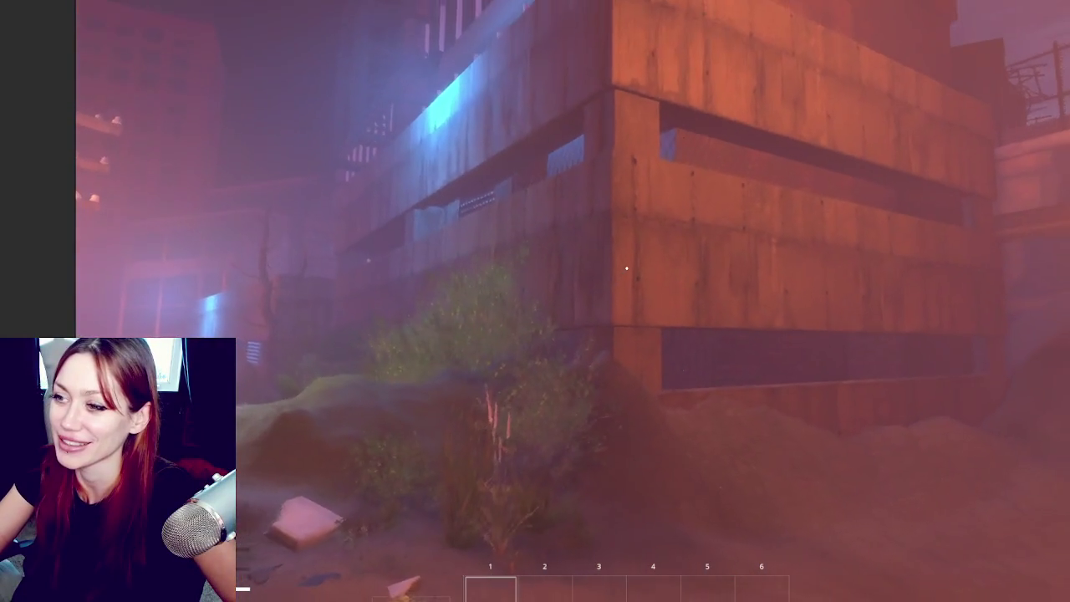
key(s)
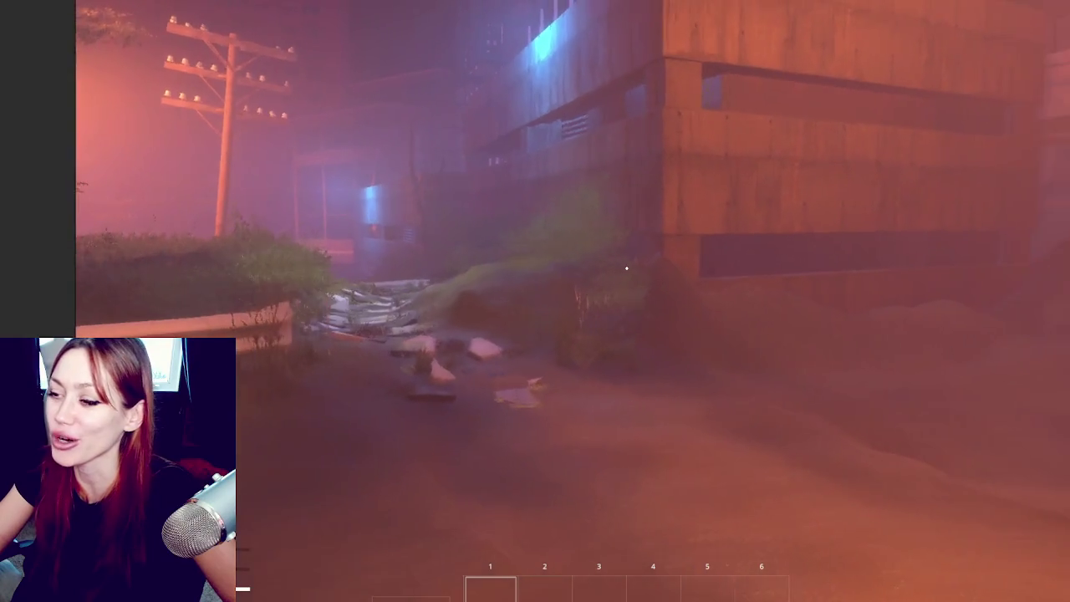
key(w)
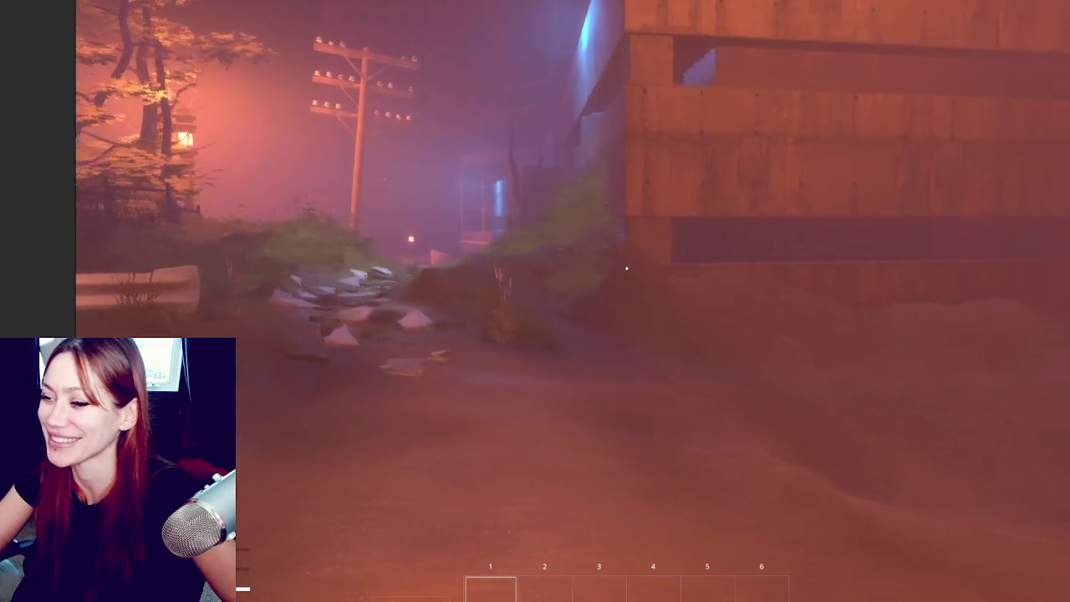
key(w)
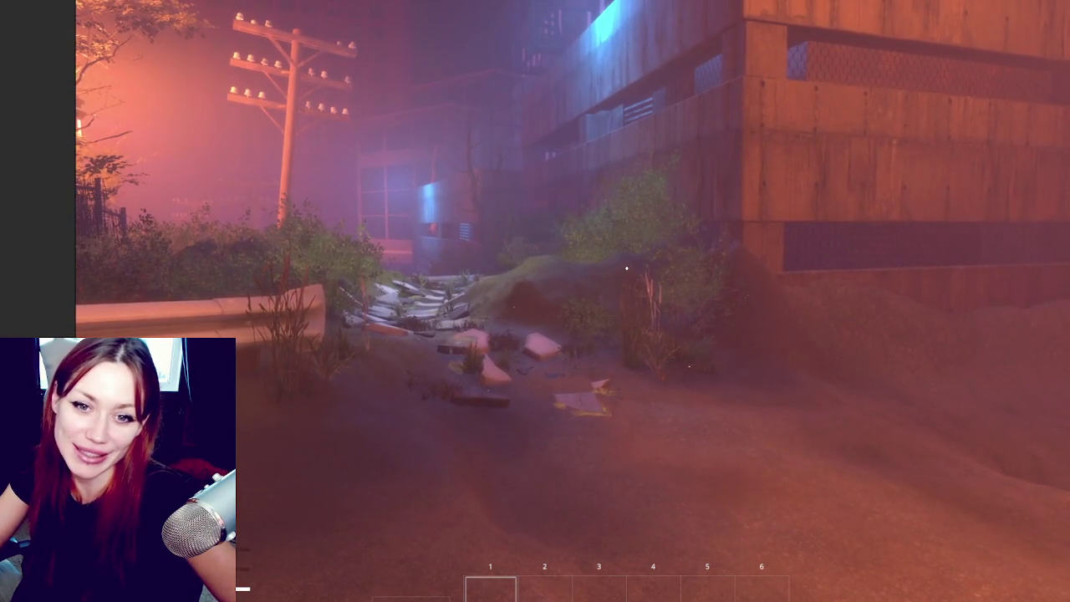
key(Tab)
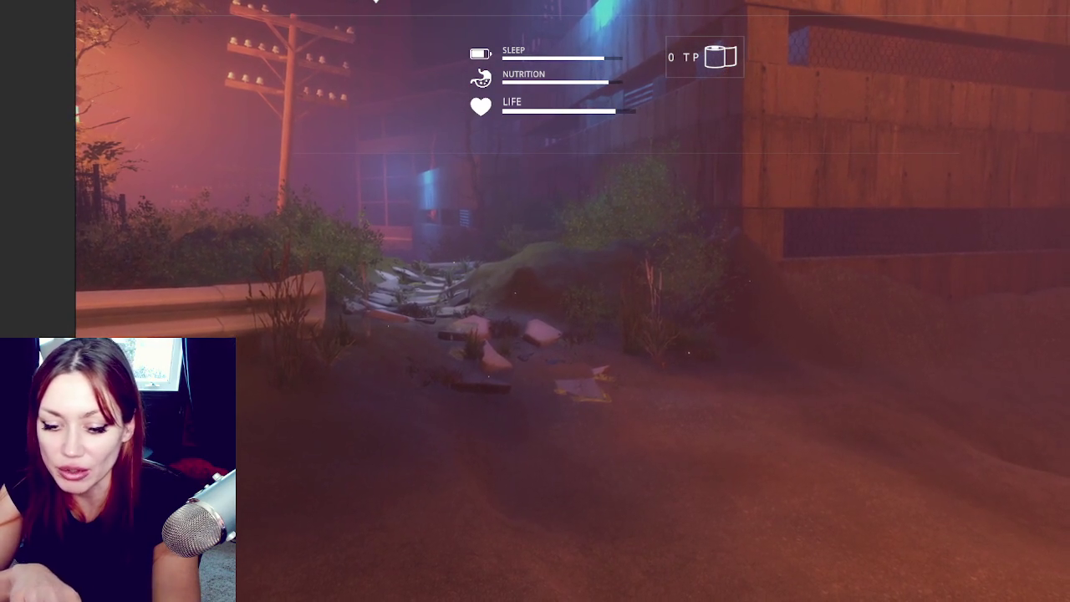
Step: Hide the stats overlay and walk toward the right-hand guardrail on the road
key(Tab)
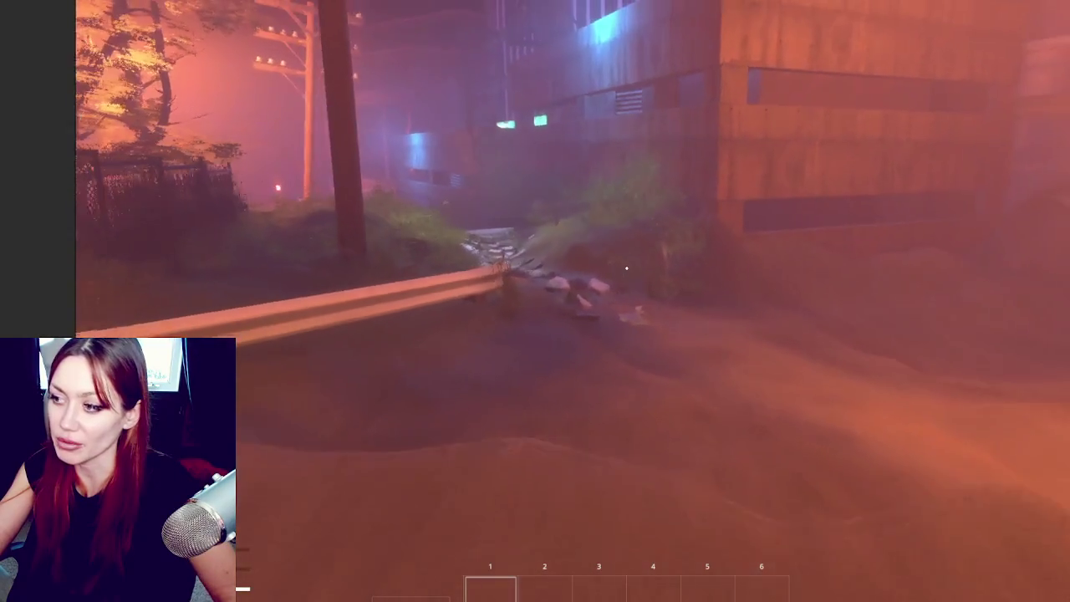
key(w)
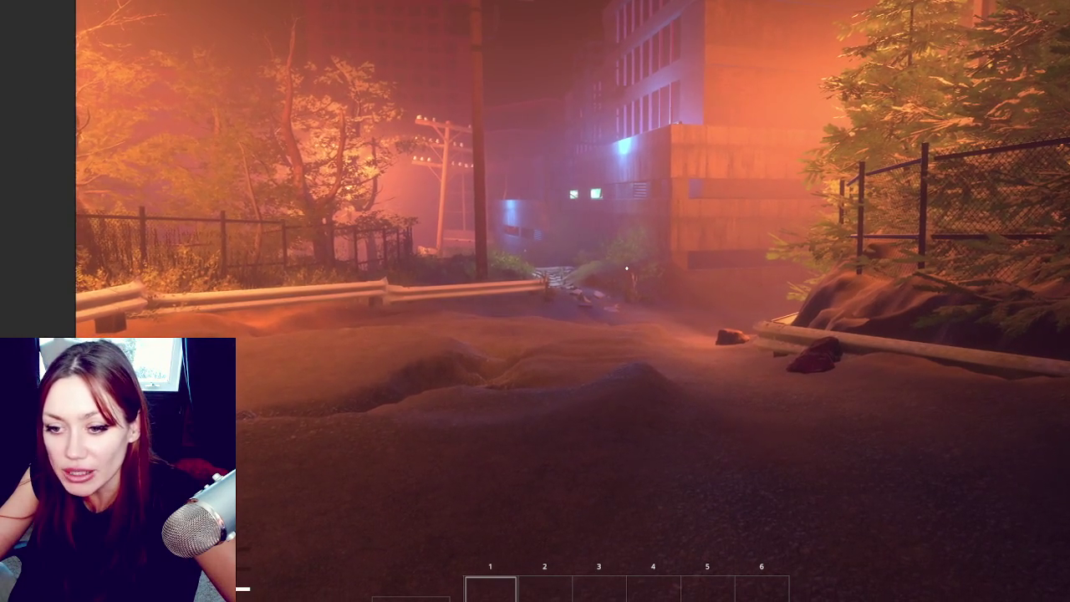
Step: Open the Profiler with Ctrl+7 to track CPU usage around 16 ms (60 FPS)
key(ctrl+7)
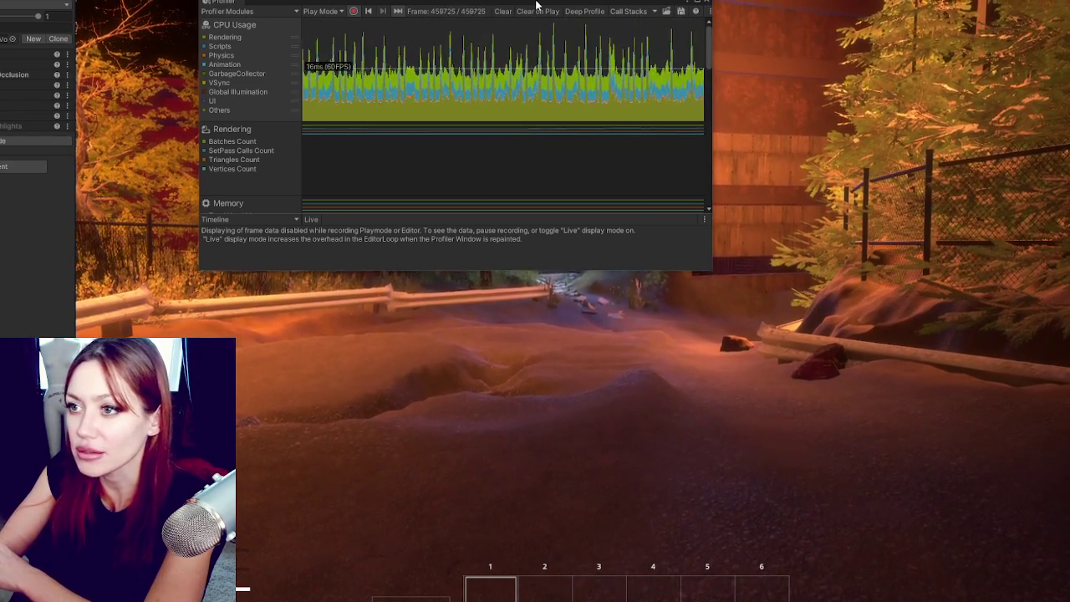
Step: Hide the floating Profiler and reopen it docked at the lower right
click(535, 376)
key(ctrl+7)
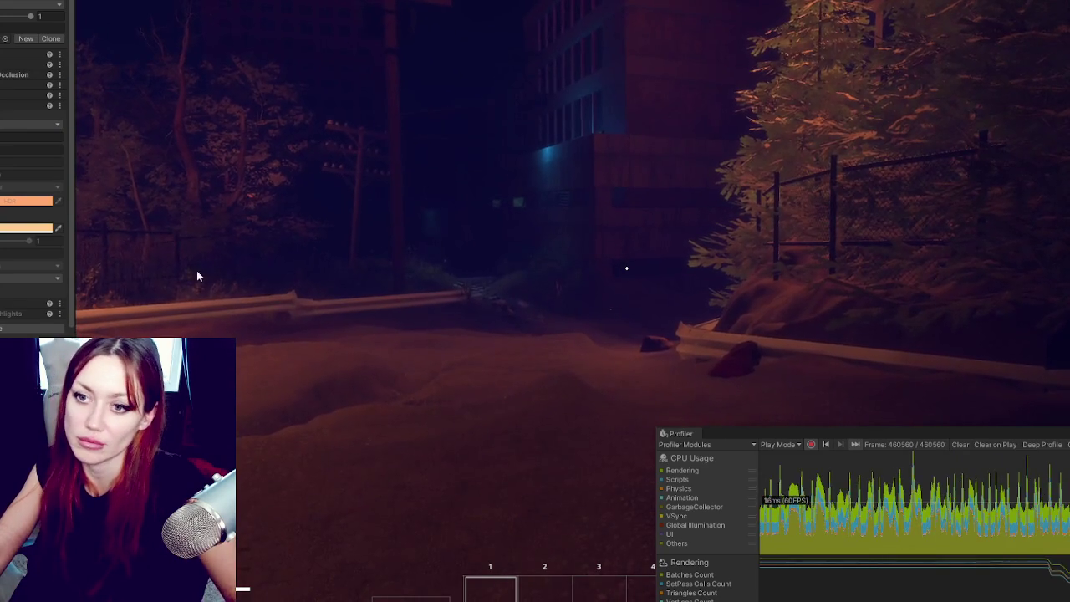
Step: Change the light colour from orange to white
click(26, 201)
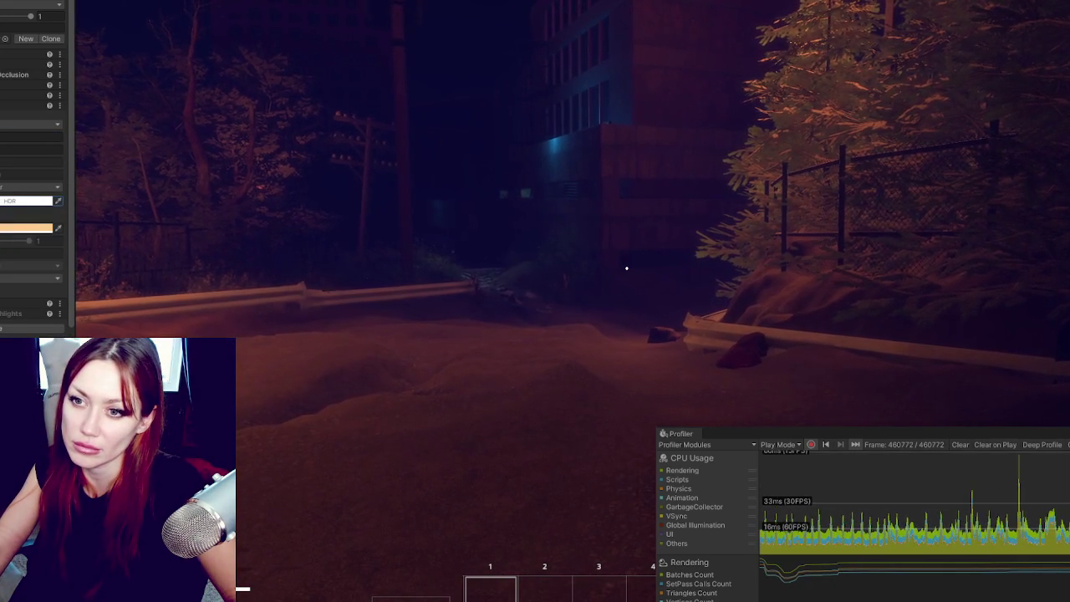
scroll(34, 168, down, 5)
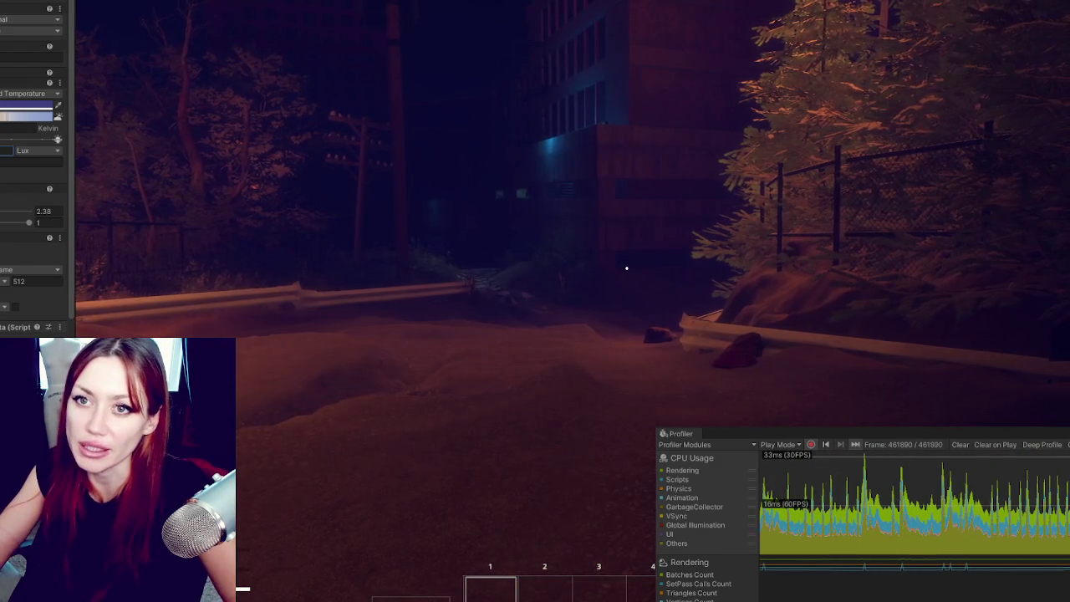
scroll(33, 167, up, 5)
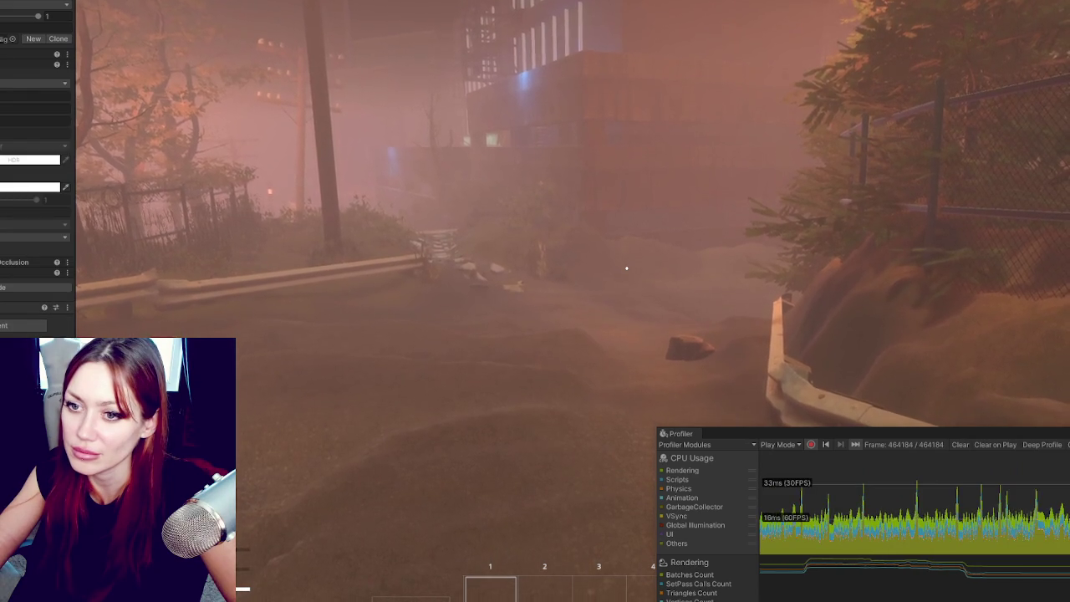
Step: Review the volume property options, then show the status display and close the Profiler
click(11, 243)
click(12, 259)
click(11, 277)
click(12, 304)
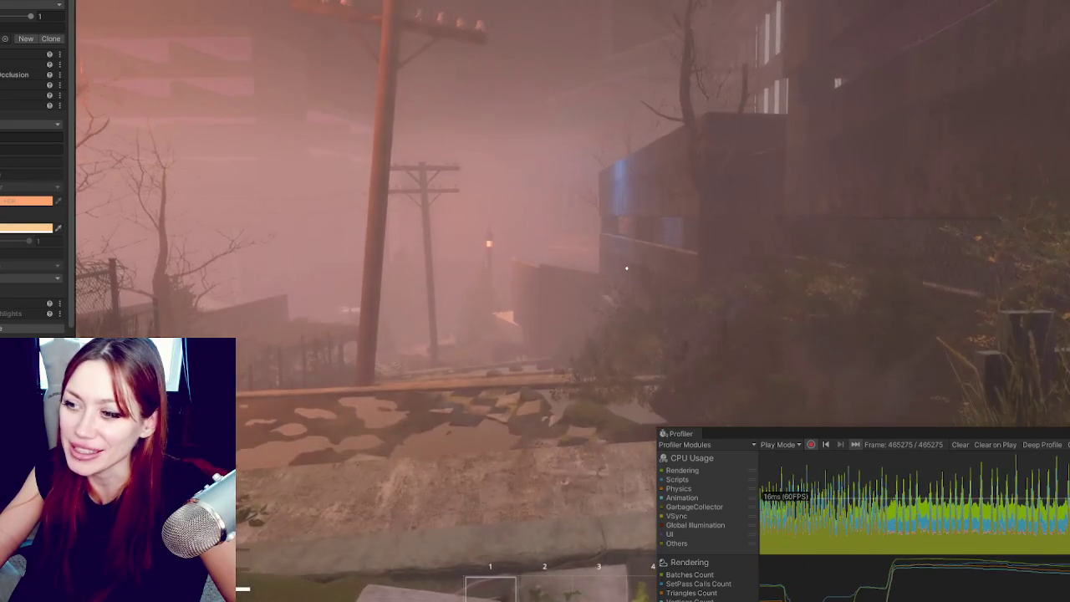
key(Tab)
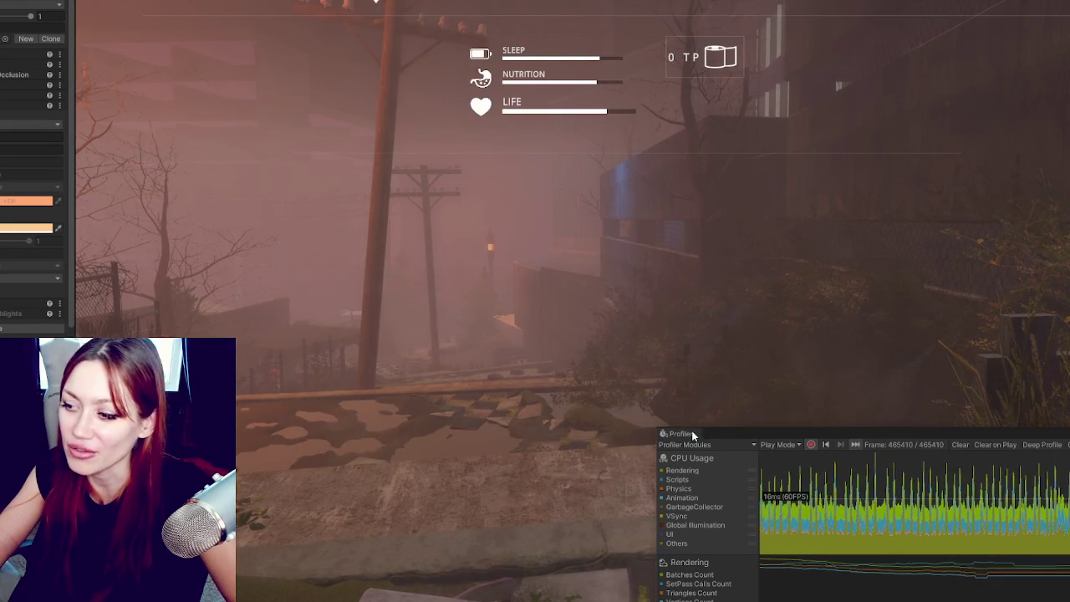
click(692, 413)
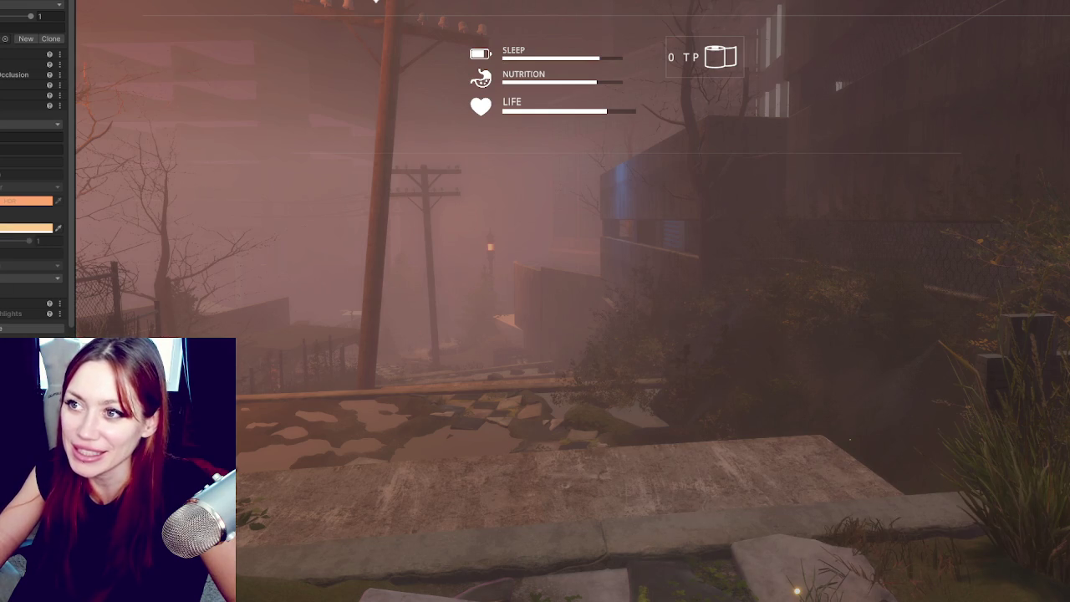
Step: Hide the stats overlay and step onto the concrete ledge above the checkered street
key(Tab)
key(w)
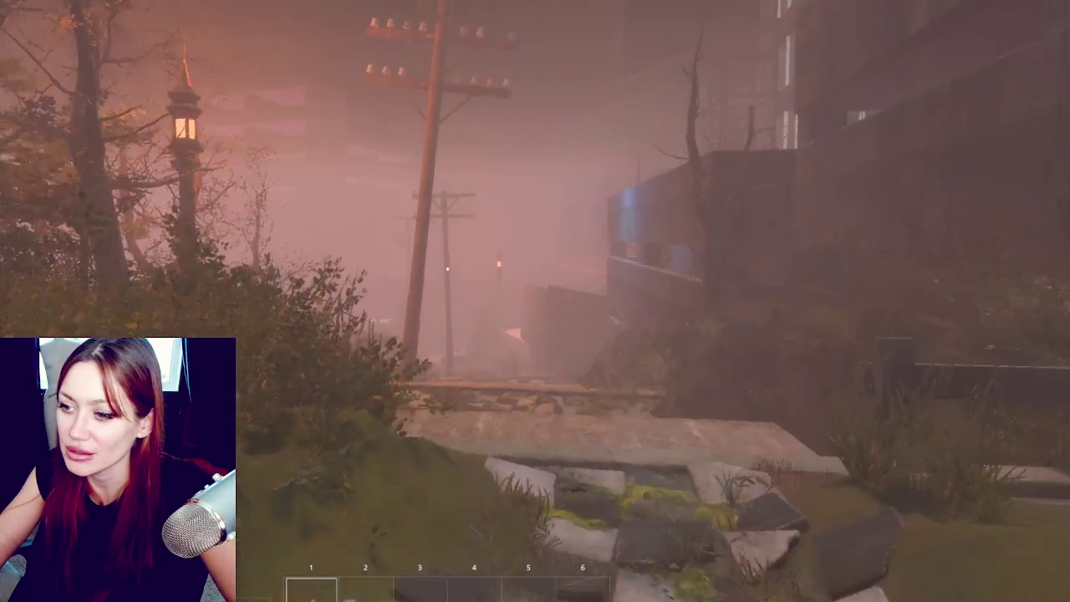
key(w)
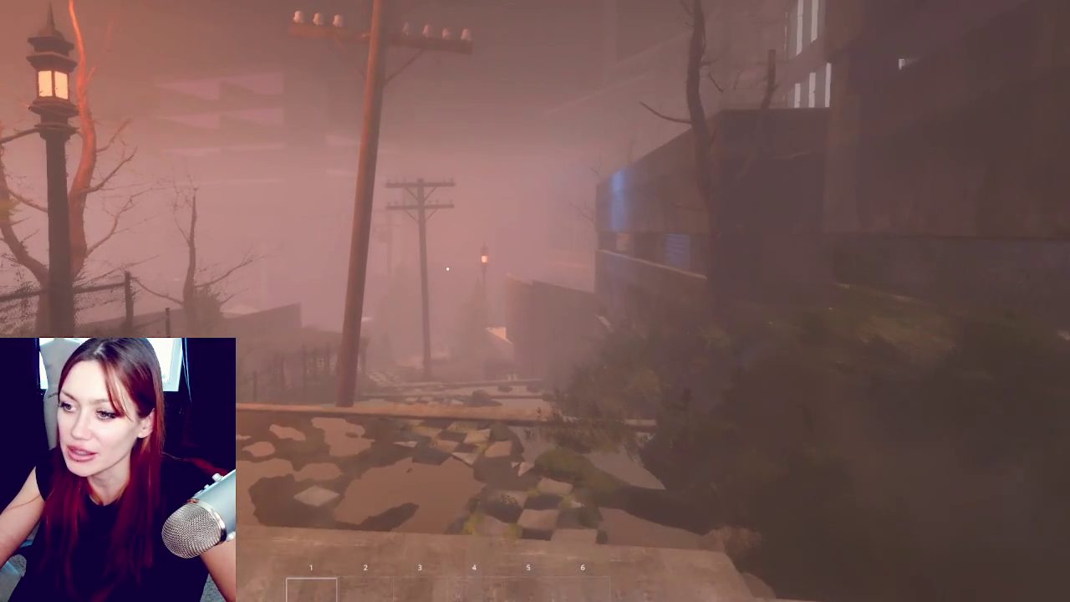
key(s)
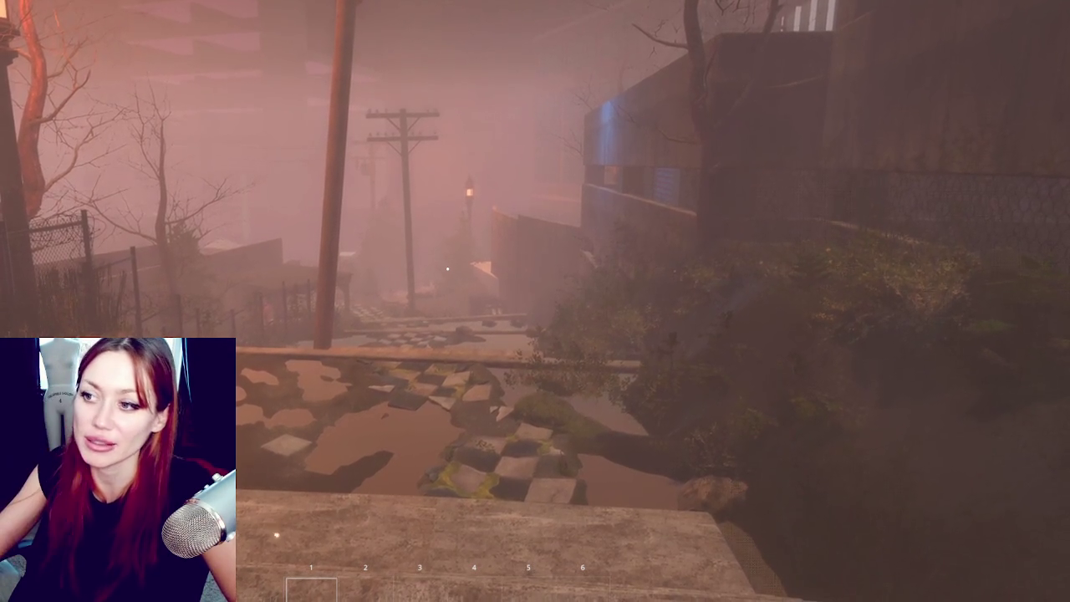
mouse_move(447, 269)
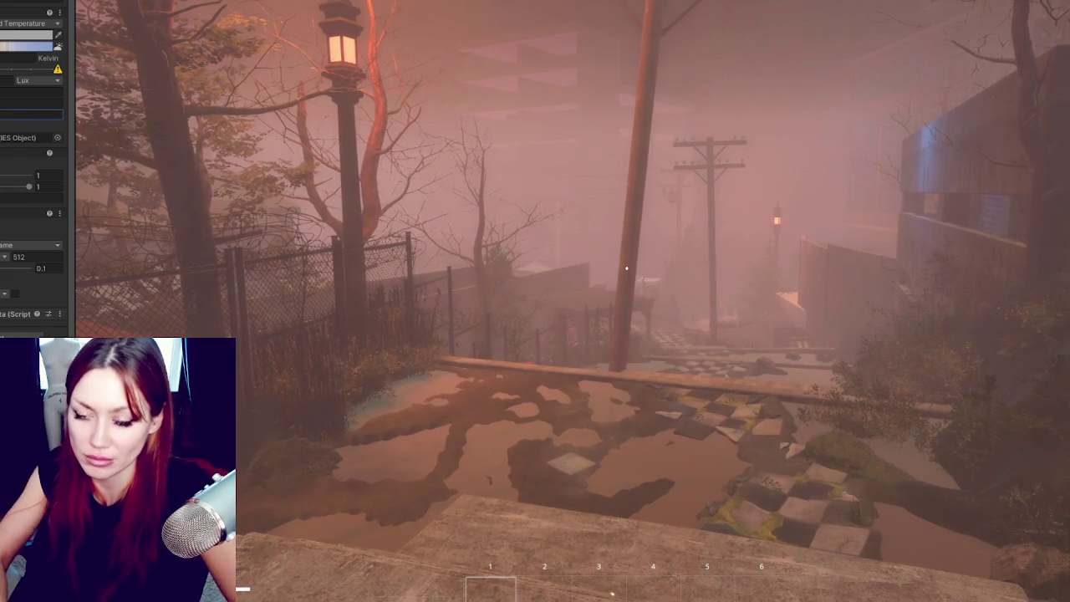
Step: Set the light's Update Mode to On Enable in the Light inspector
click(16, 105)
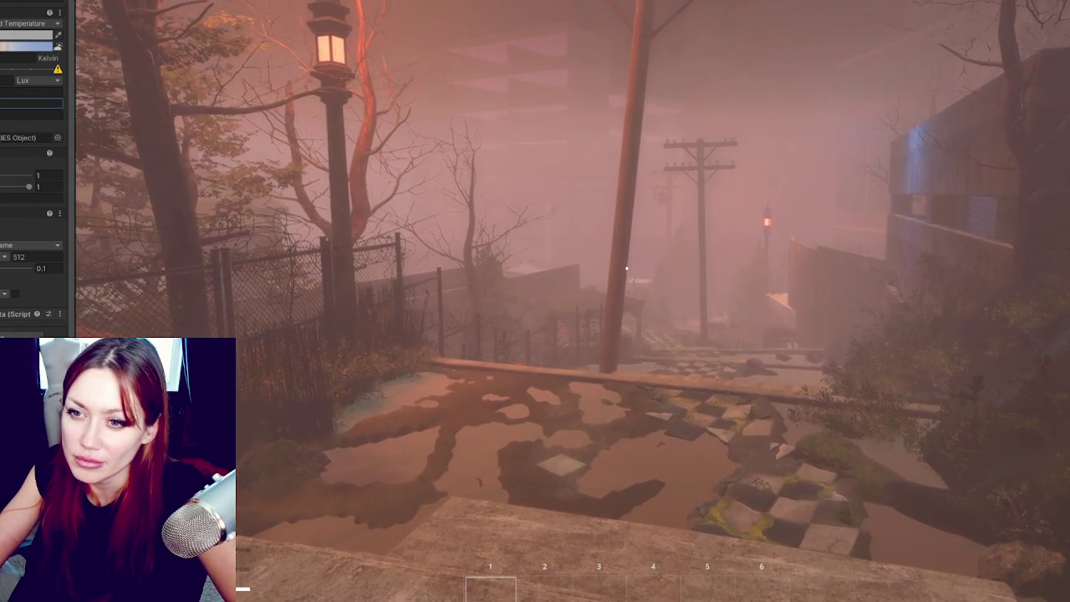
click(8, 245)
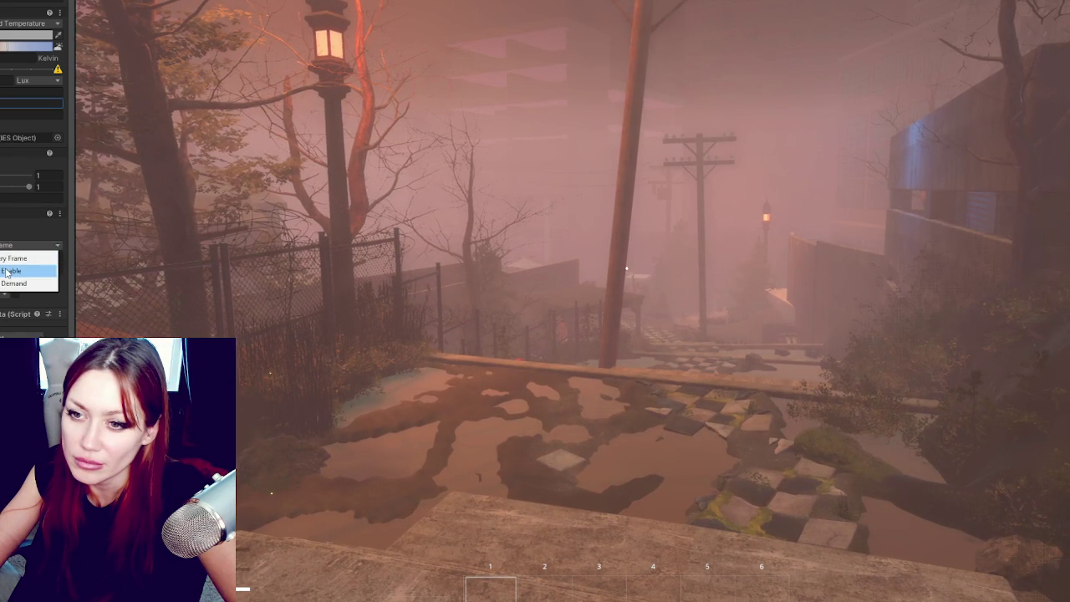
click(4, 260)
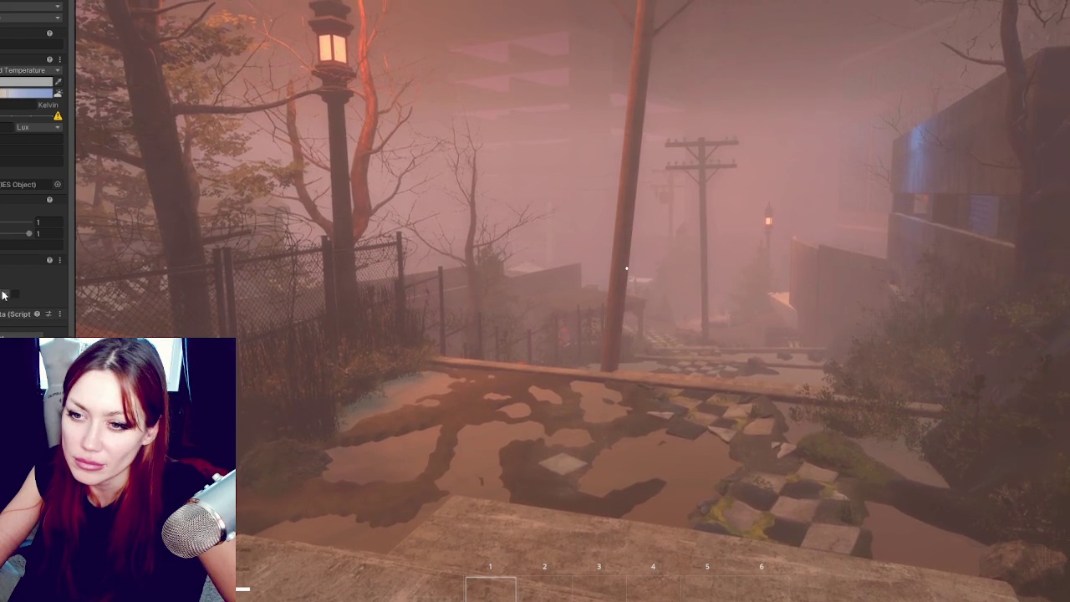
click(5, 319)
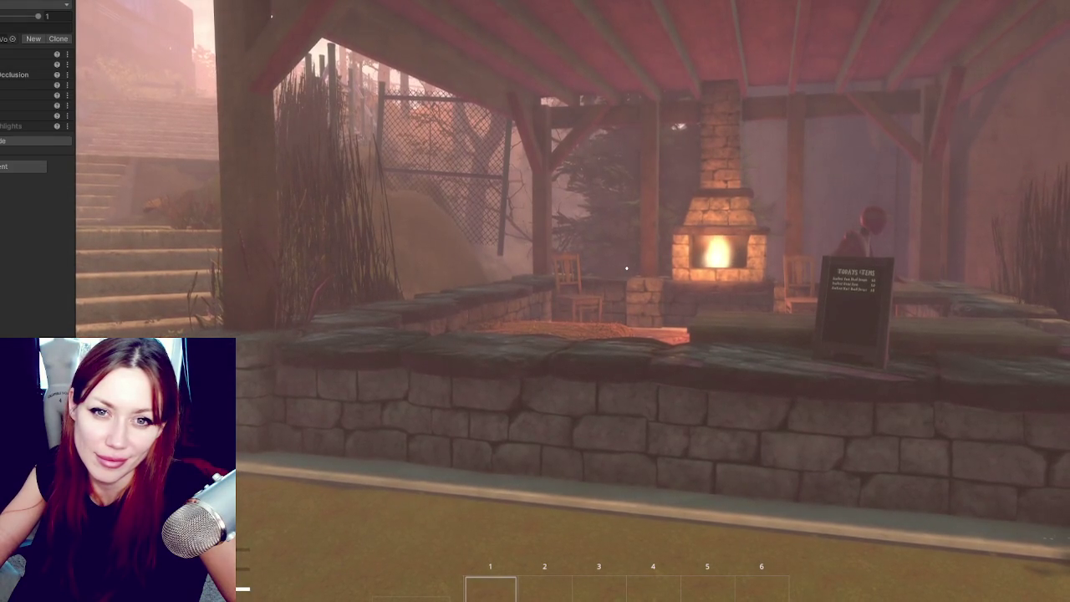
Step: Check the Sleep, Nutrition and Life stats, then climb the stone stairs toward the checkered path
key(Tab)
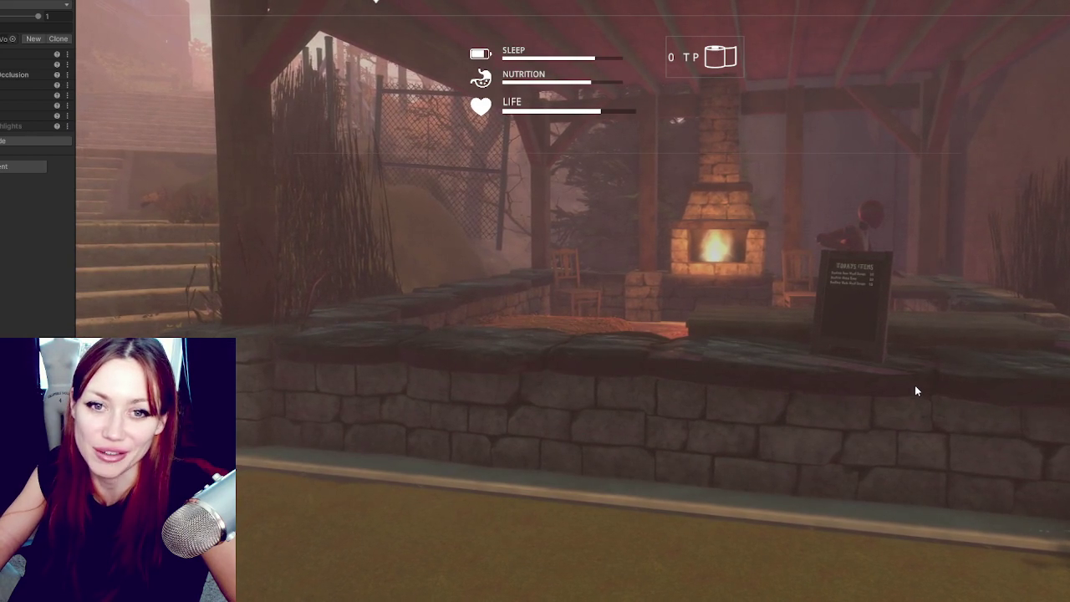
click(763, 323)
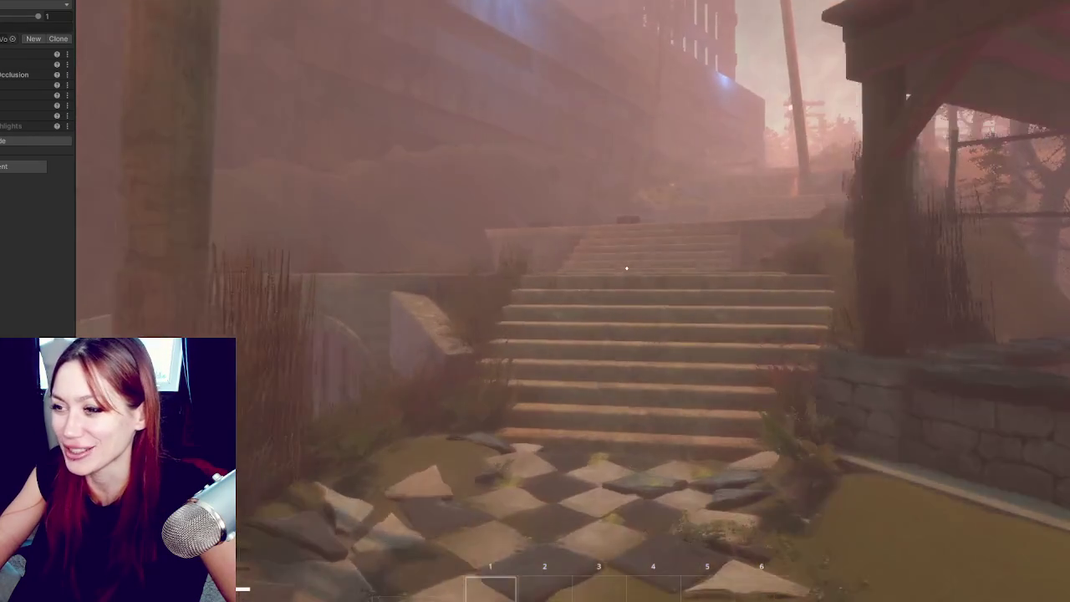
key(w)
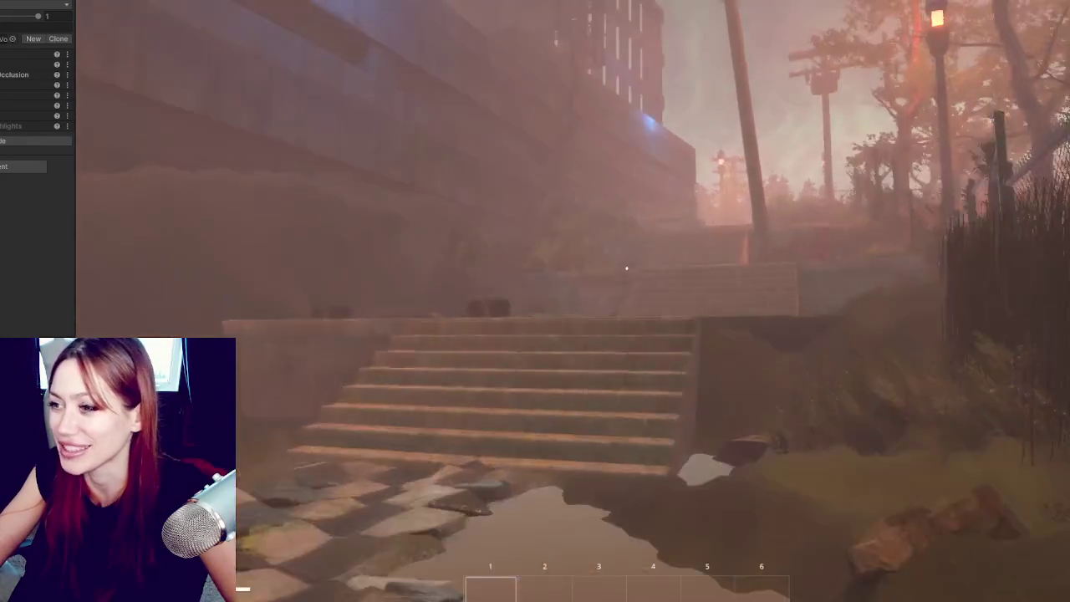
key(w)
key(w)
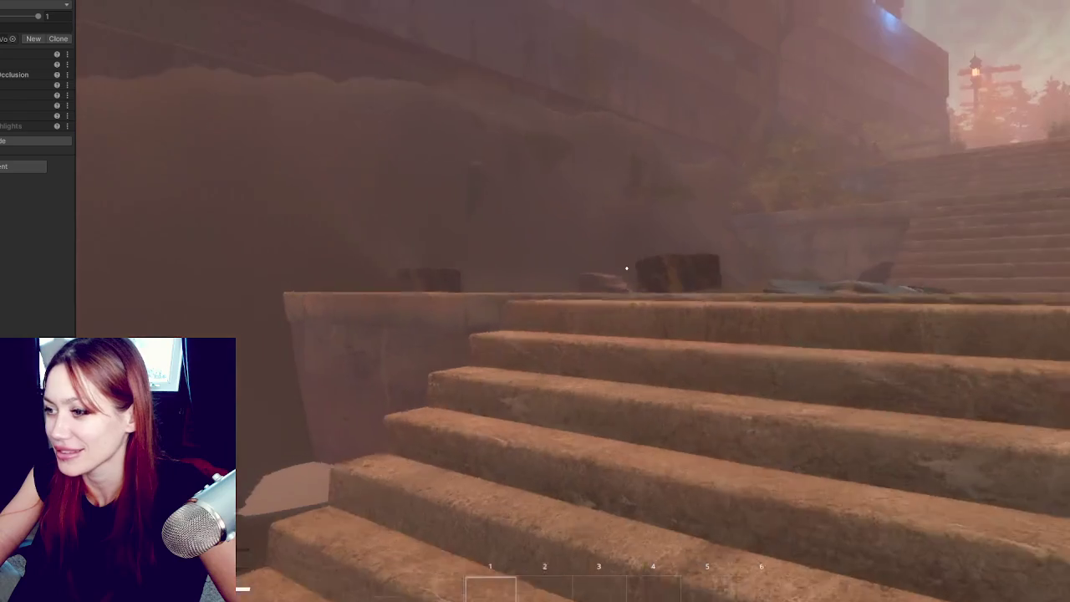
key(w)
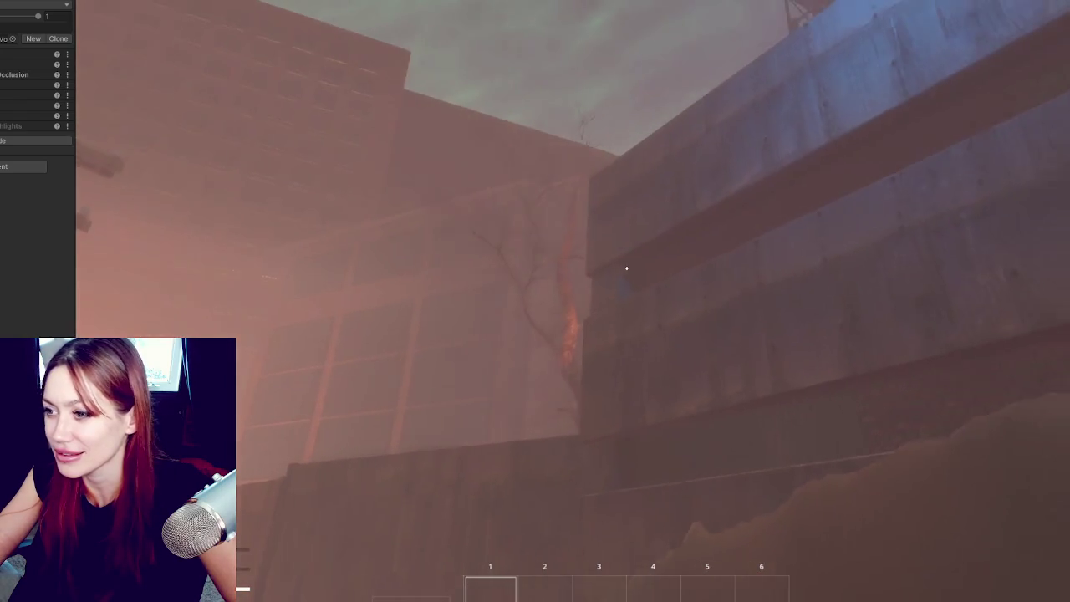
key(w)
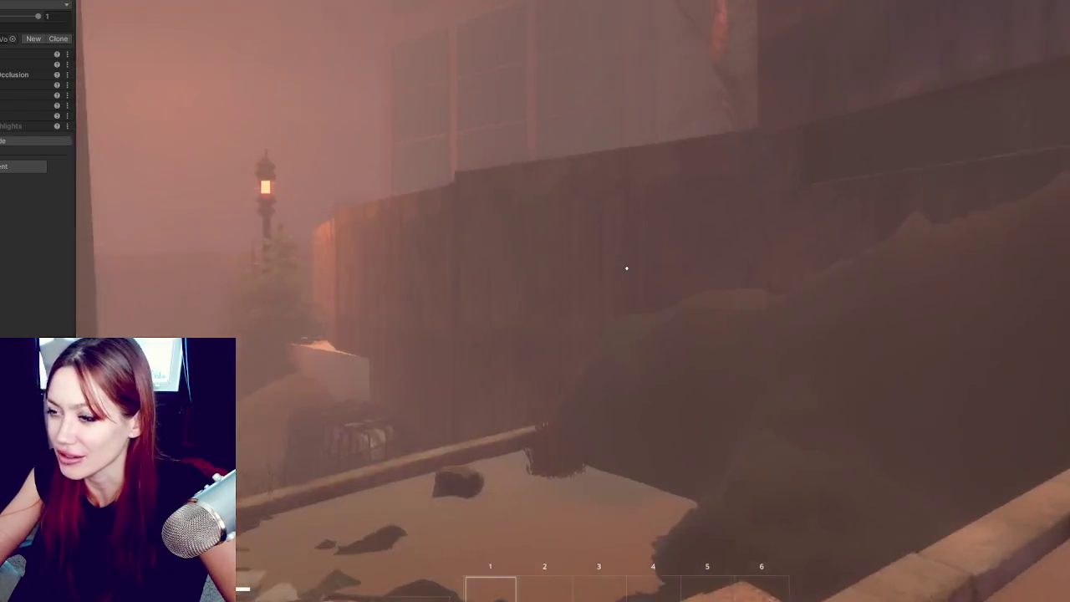
key(w)
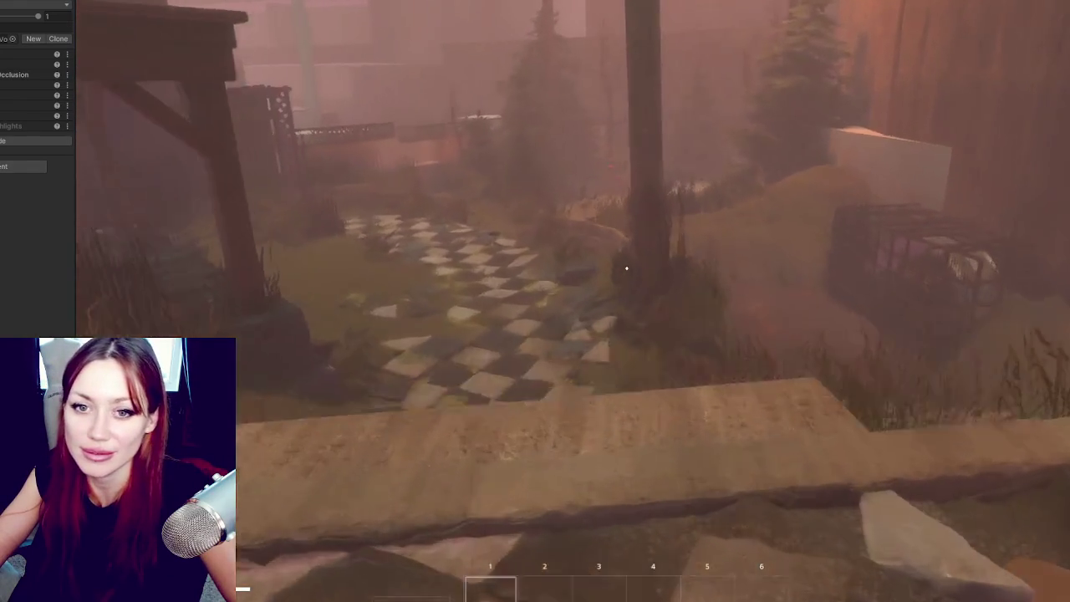
key(w)
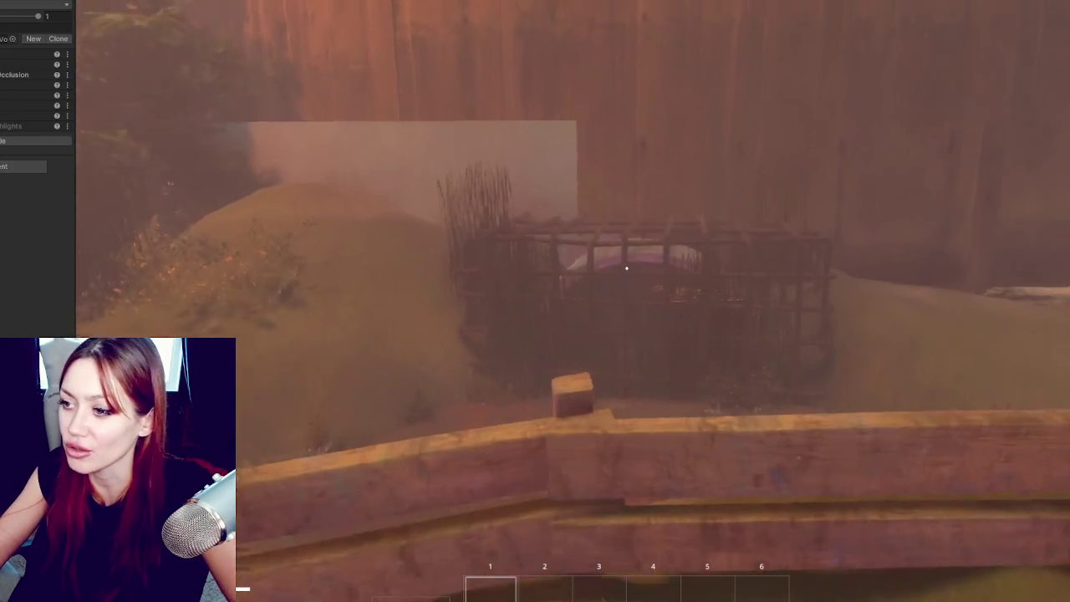
Step: Cross the garden past the stone steps and enter the shed to reach the backyard
mouse_move(626, 268)
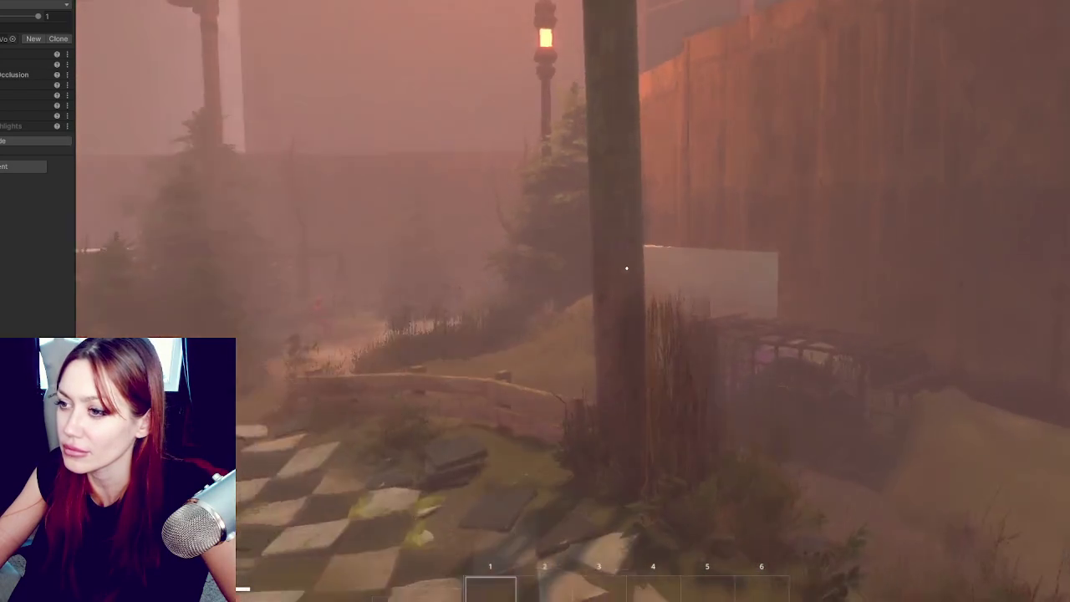
key(w)
key(s)
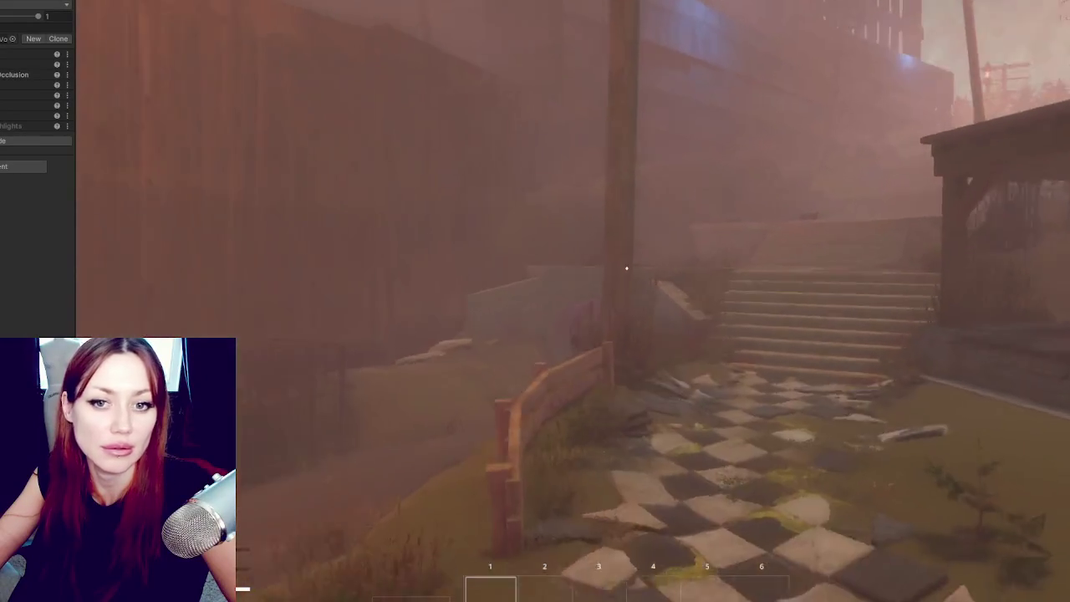
key(w)
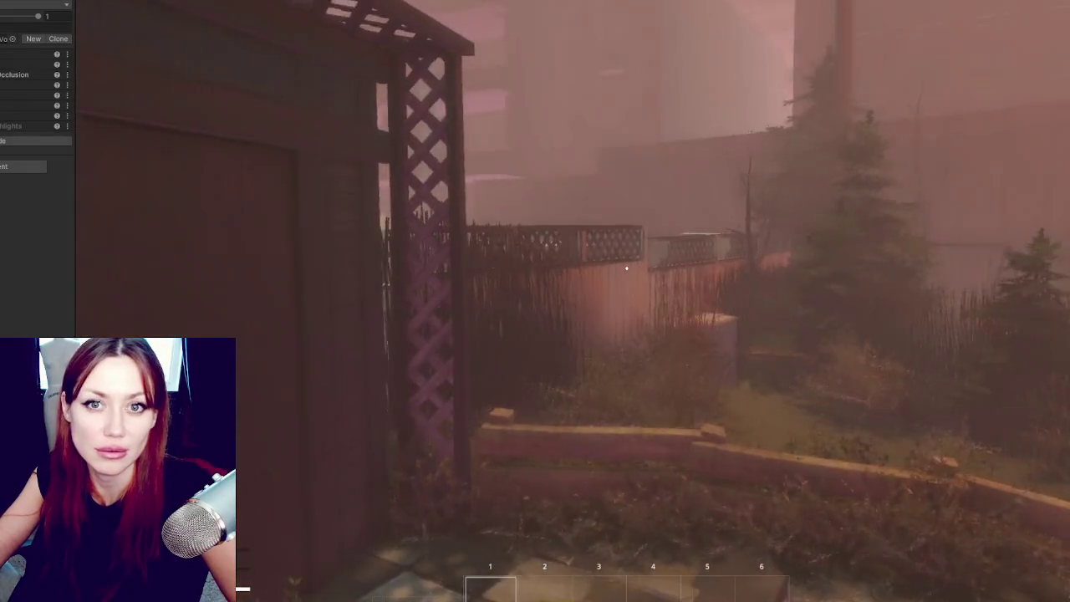
key(w)
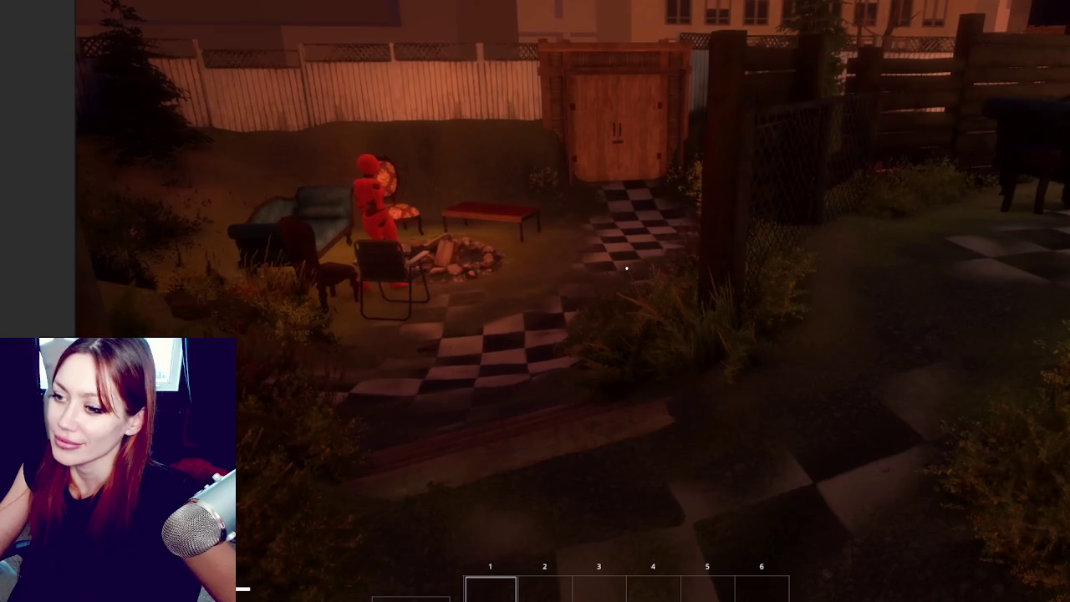
Step: Show then close the stats overlay, and walk out of the shop into the garden
key(Tab)
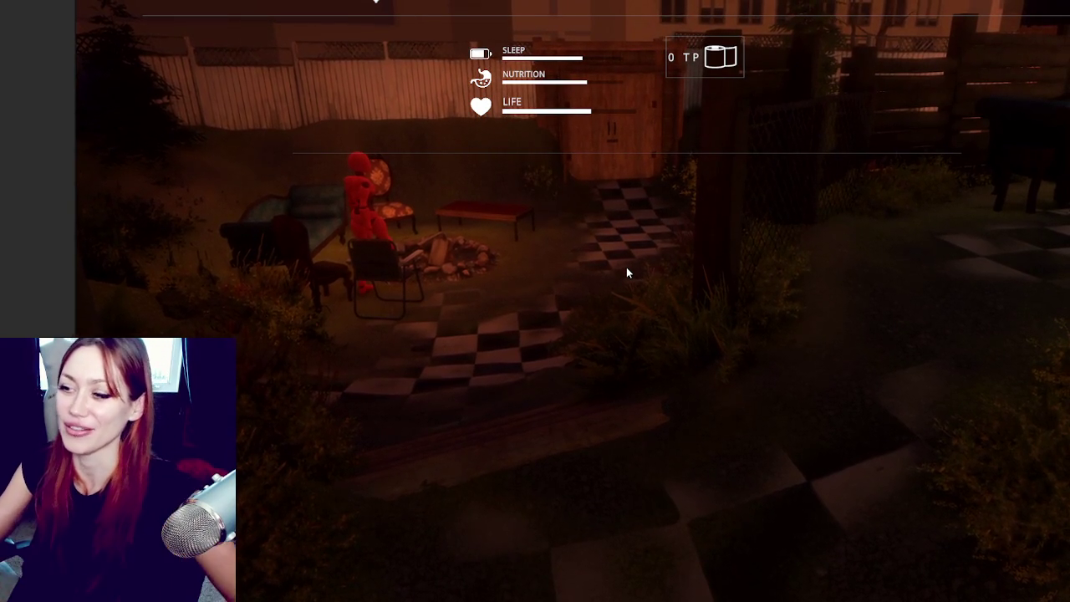
key(Escape)
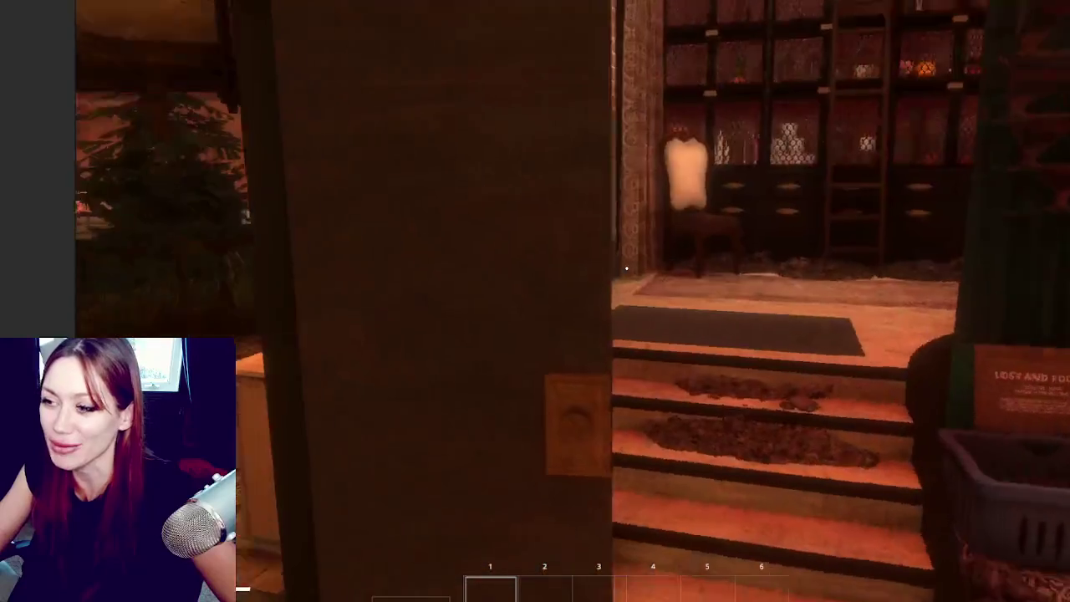
key(s)
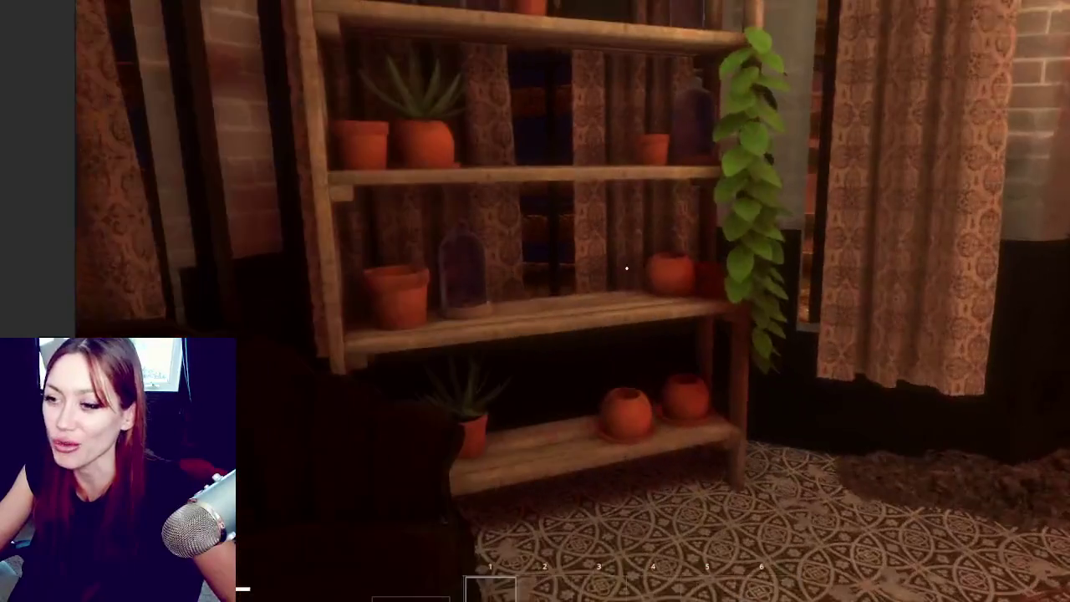
key(w)
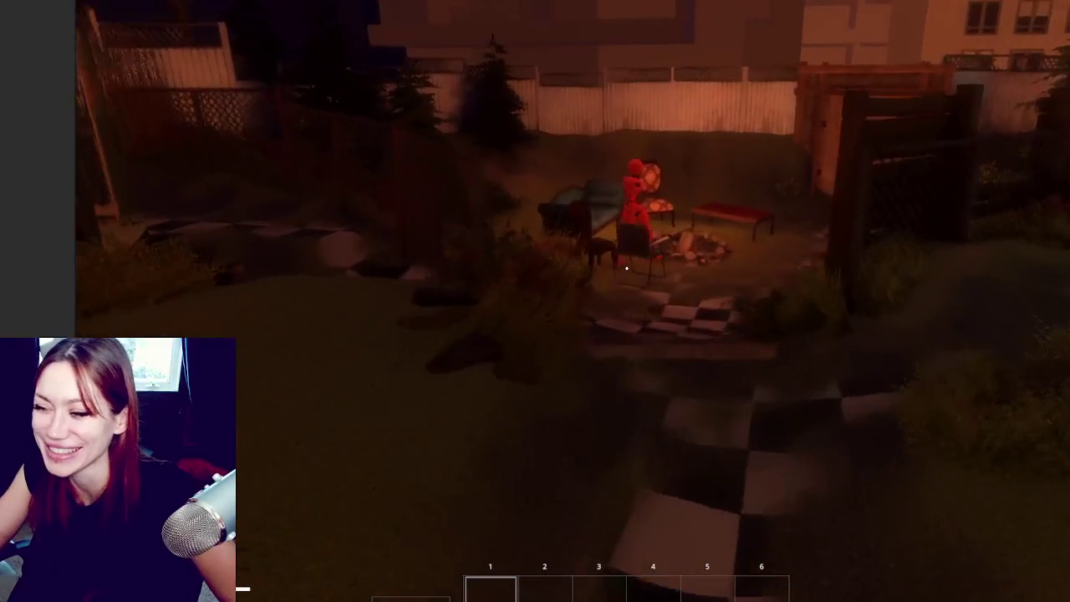
Step: Walk the player along the checkered path by the fence and go through the door
key(w)
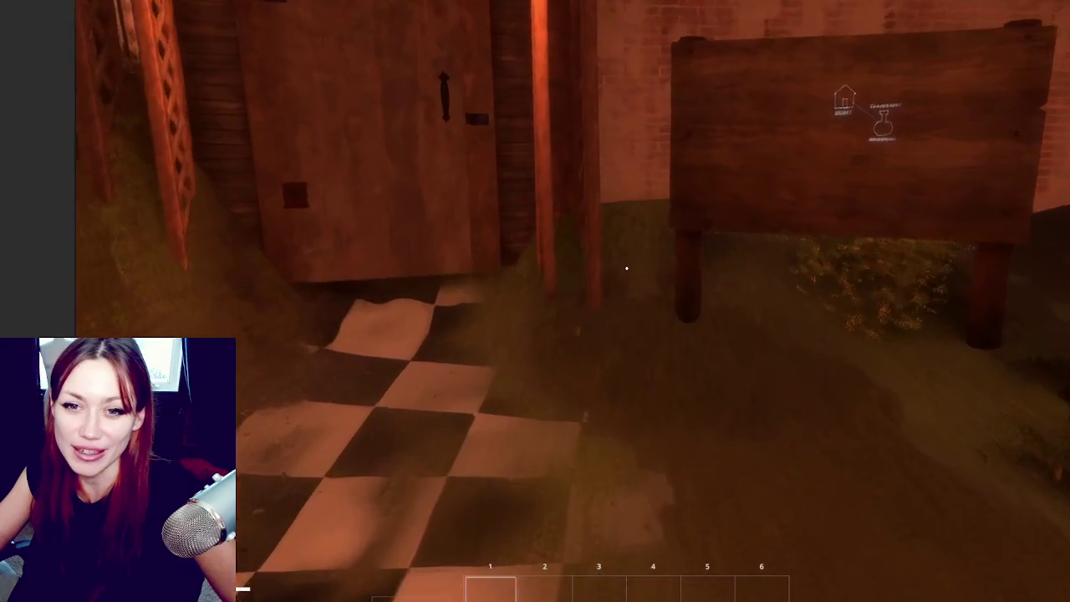
key(e)
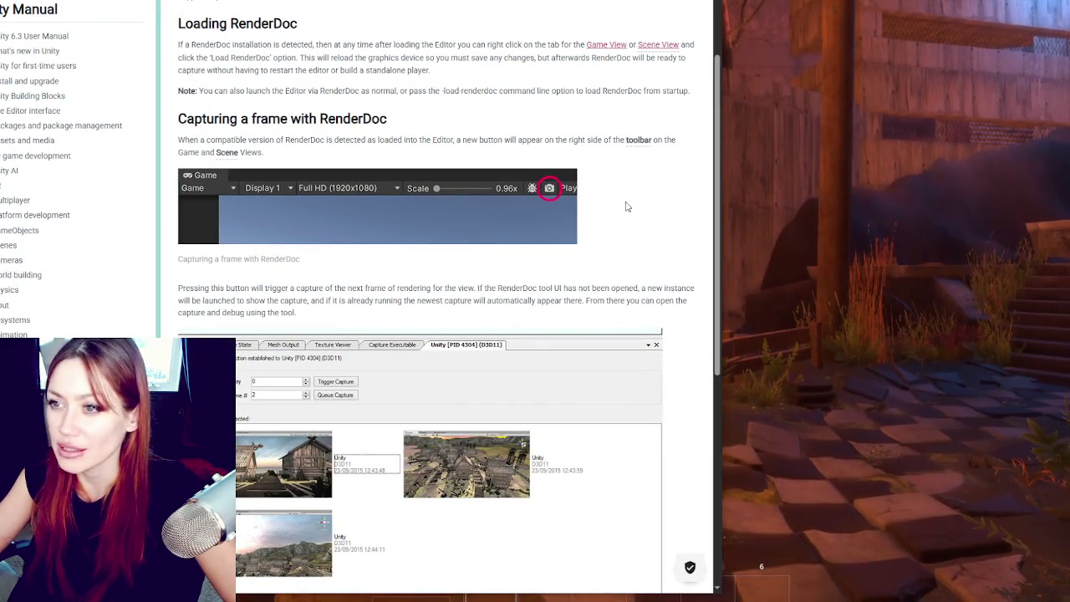
Step: Scroll the RenderDoc manual page through its frame-capture and shader debug sections
scroll(622, 206, down, 1)
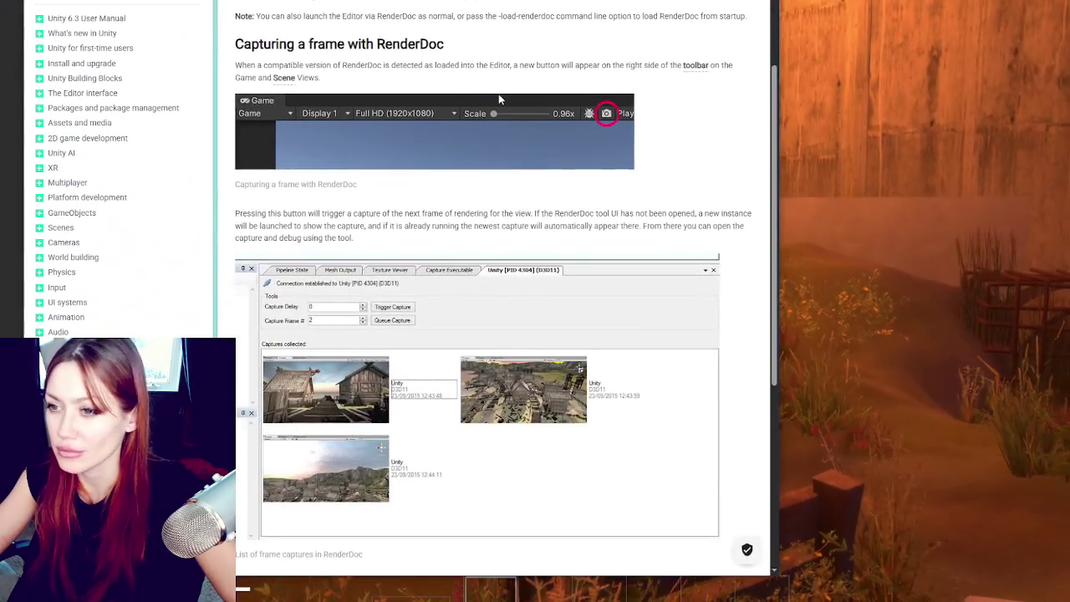
scroll(500, 100, down, 3)
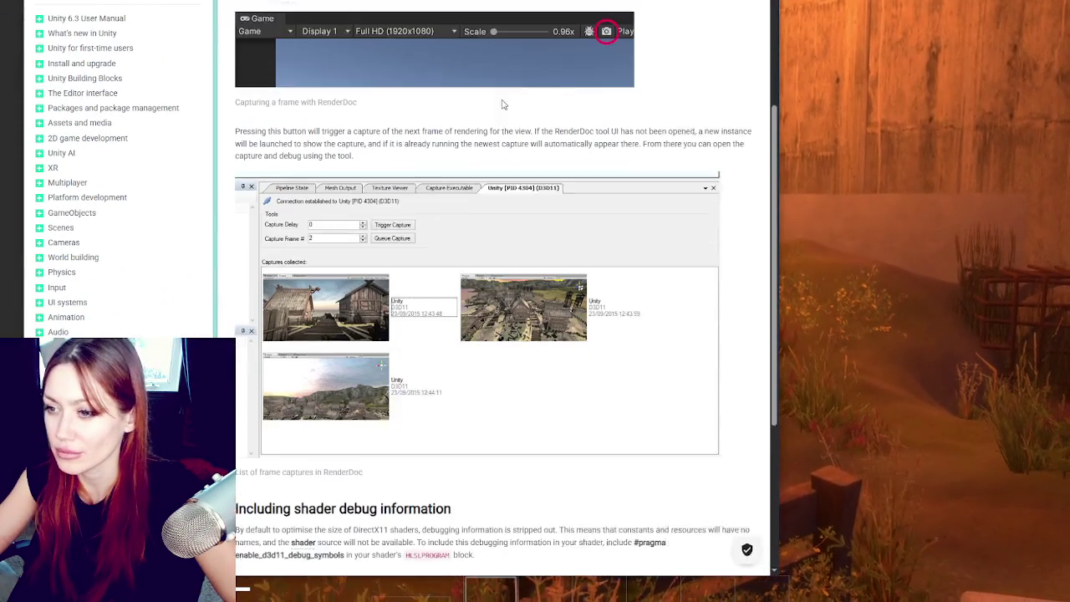
scroll(442, 292, down, 4)
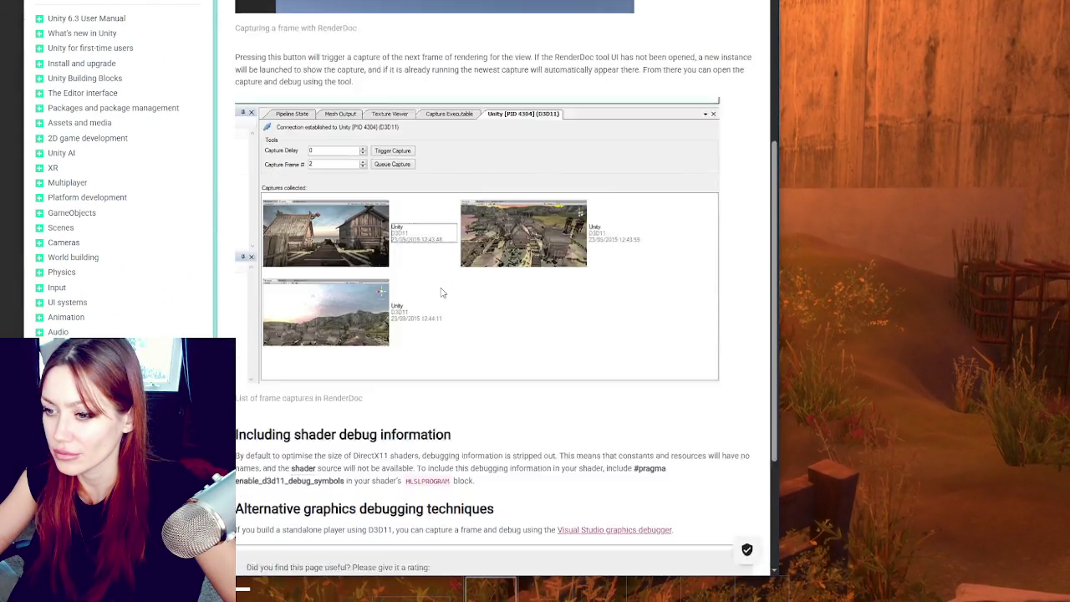
scroll(442, 292, up, 1)
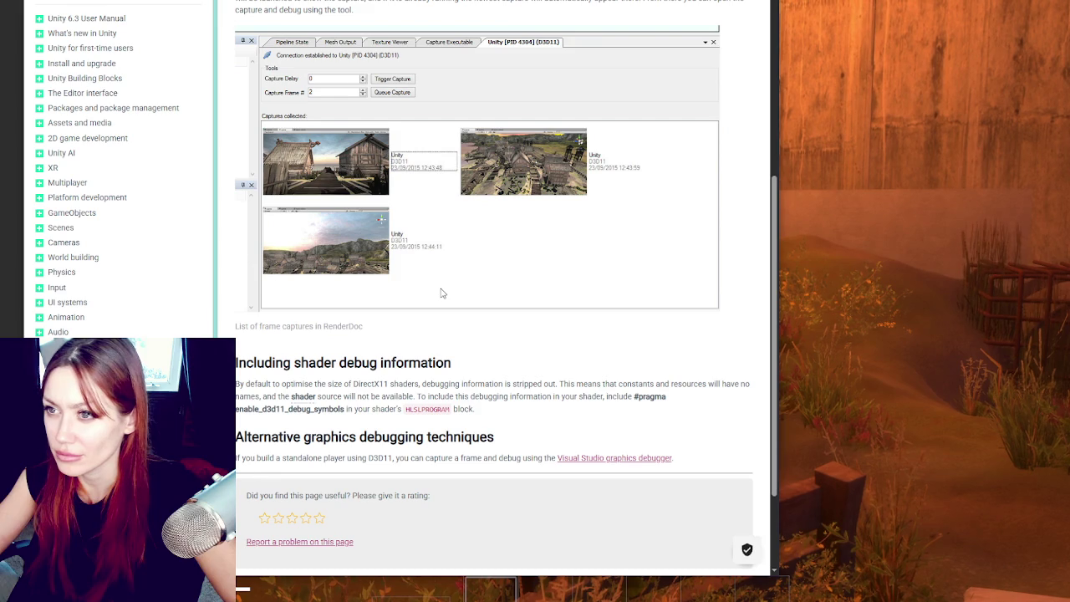
scroll(513, 206, up, 4)
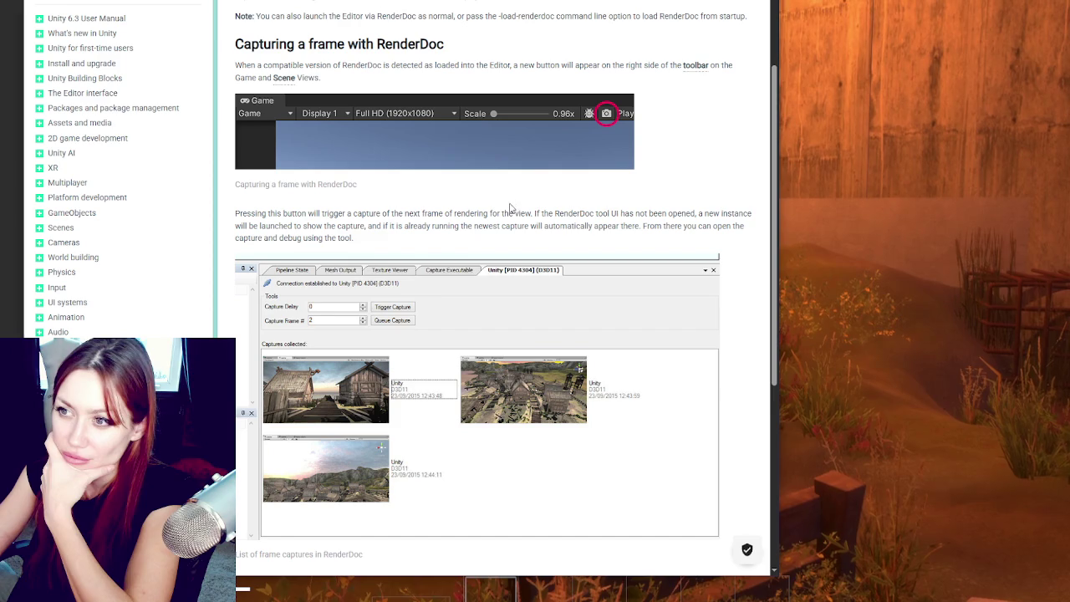
scroll(507, 214, down, 4)
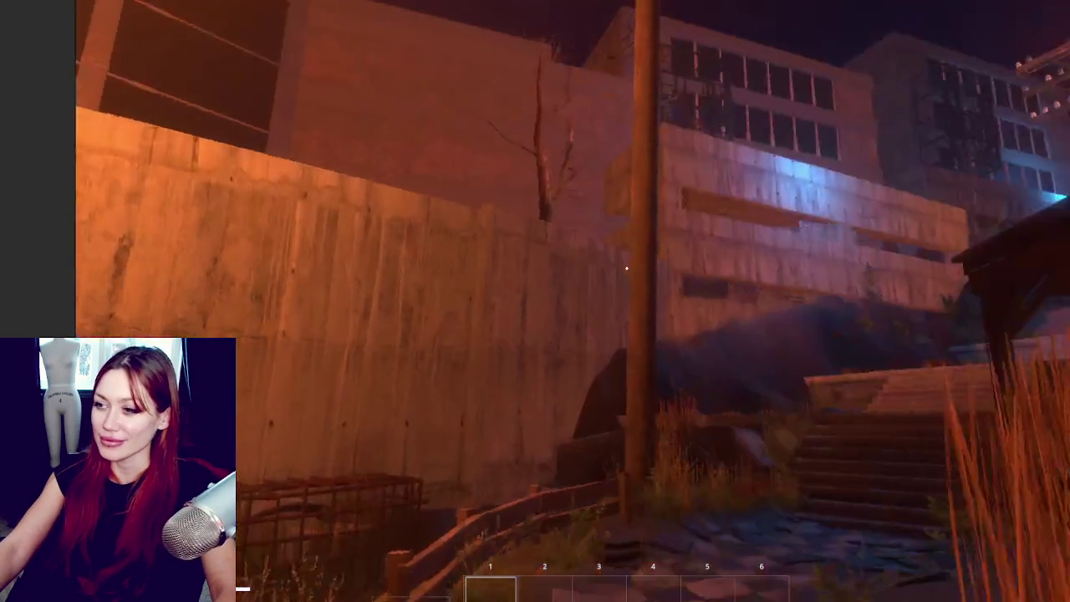
Step: Walk the player toward the stairs and look up at the wall with the bare tree
key(w)
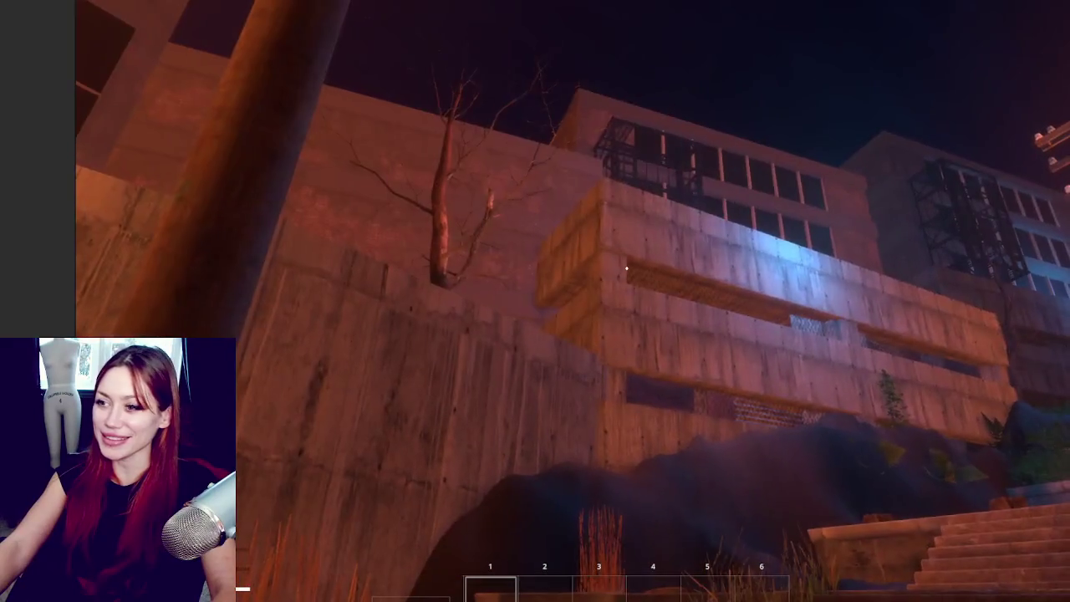
key(Tab)
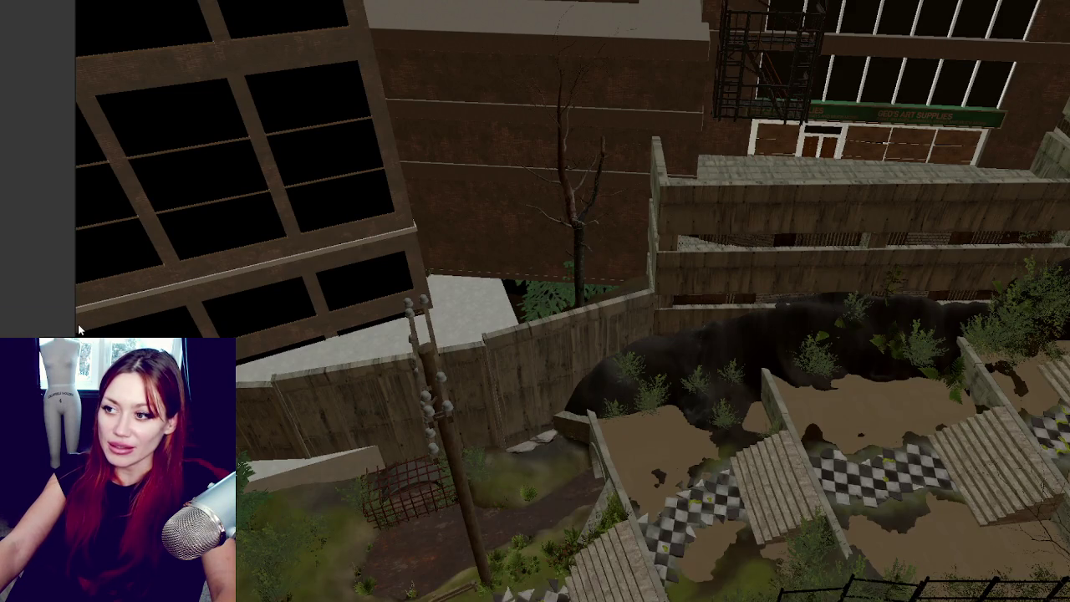
Step: Rotate the brick buildings behind the tree and raise the upper one higher
click(673, 63)
key(f)
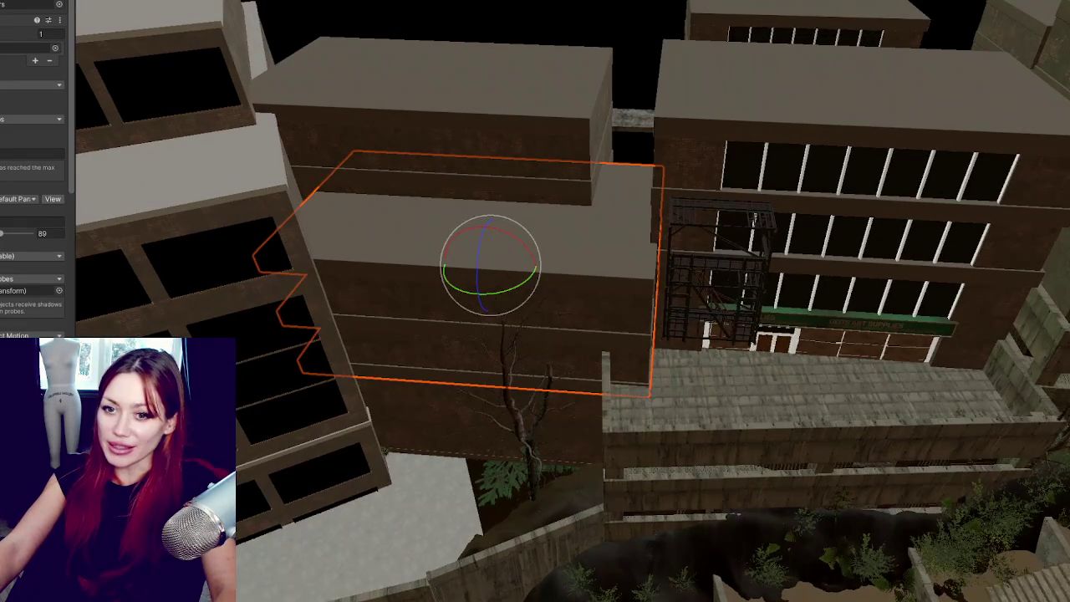
click(497, 313)
mouse_move(544, 327)
mouse_down()
mouse_move(537, 337)
mouse_move(542, 326)
mouse_move(498, 303)
mouse_move(506, 274)
mouse_move(497, 289)
mouse_move(519, 287)
mouse_move(505, 291)
mouse_up()
key(w)
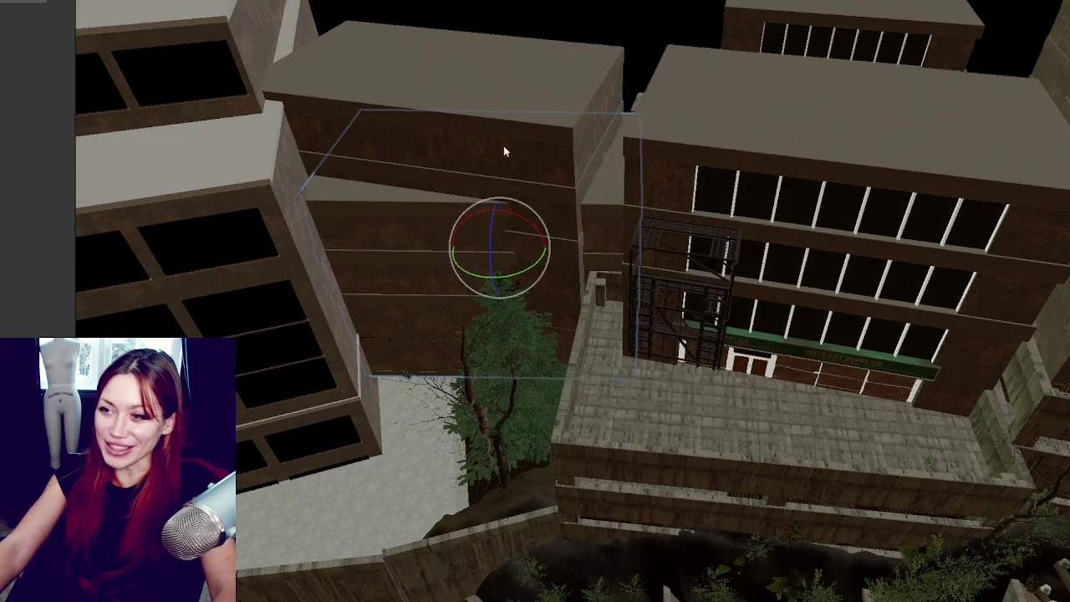
click(388, 181)
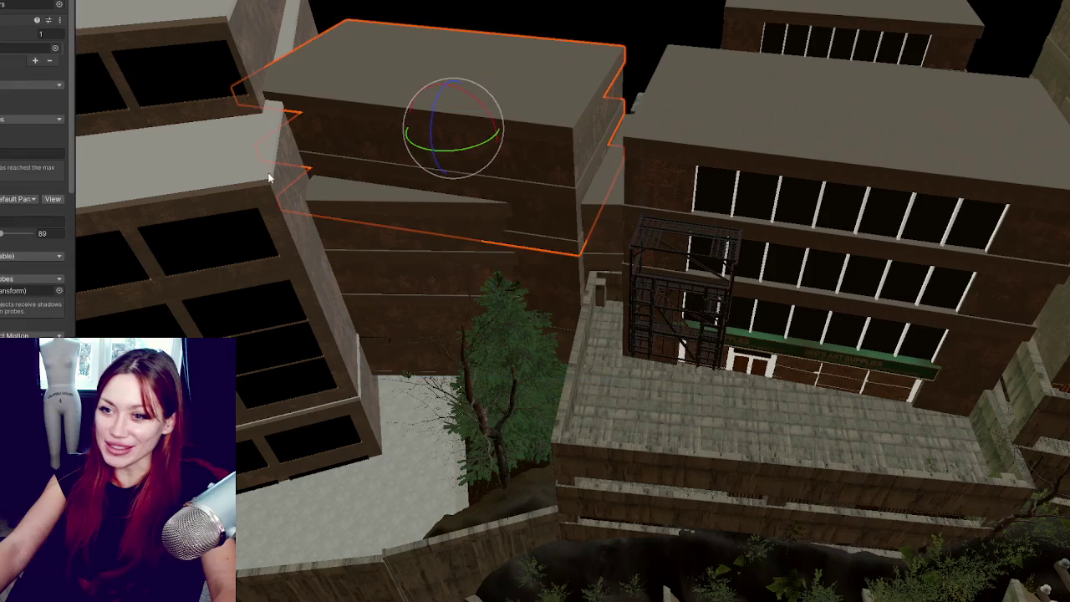
drag(478, 194, 492, 198)
mouse_move(454, 147)
mouse_down()
mouse_move(442, 59)
mouse_move(443, 76)
mouse_move(470, 95)
mouse_move(475, 76)
mouse_move(466, 101)
mouse_move(530, 72)
mouse_move(502, 52)
mouse_move(516, 100)
mouse_move(498, 140)
mouse_move(762, 357)
mouse_move(440, 248)
mouse_move(513, 231)
mouse_move(551, 261)
mouse_move(808, 182)
mouse_move(753, 196)
mouse_up()
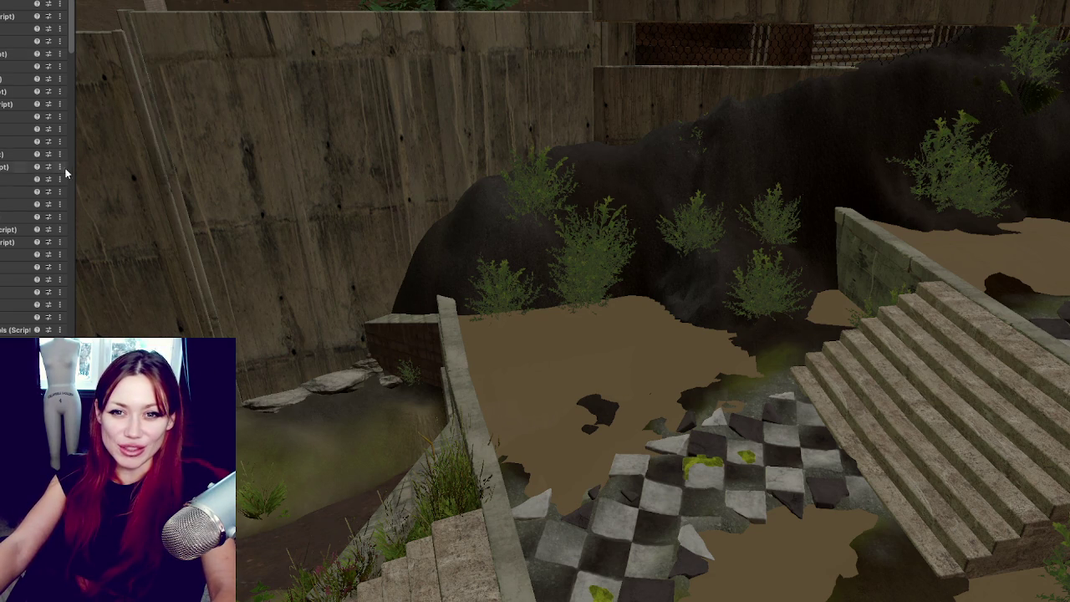
Step: Select Terrain 2 beside the wall and rock to bring up its terrain brushes
mouse_move(443, 186)
mouse_down()
mouse_move(357, 243)
mouse_move(398, 201)
mouse_move(479, 187)
mouse_up()
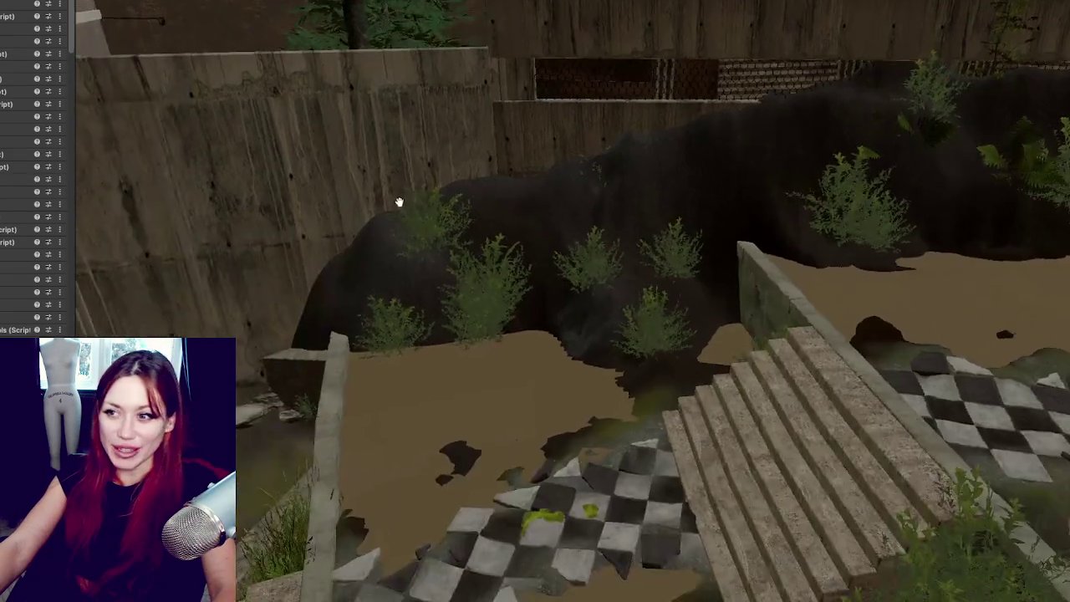
scroll(478, 187, up, 5)
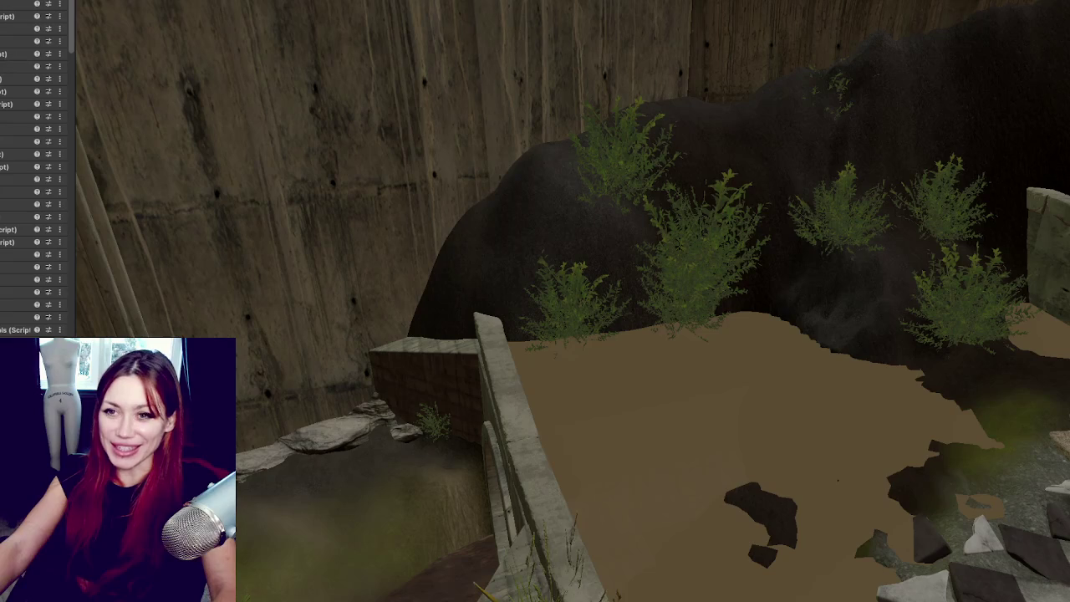
scroll(59, 167, down, 5)
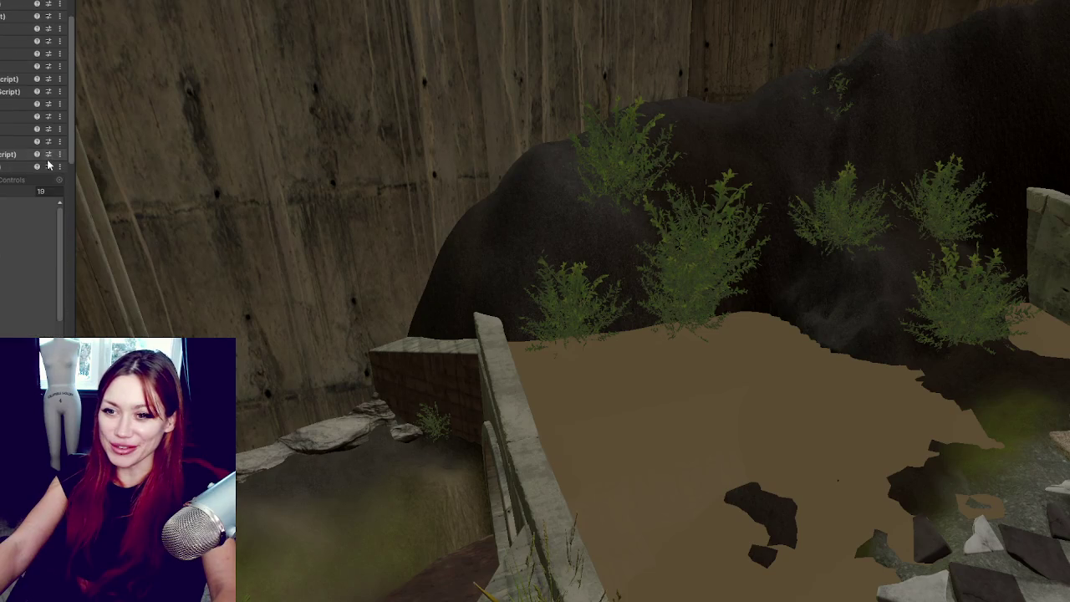
click(562, 247)
scroll(11, 62, up, 5)
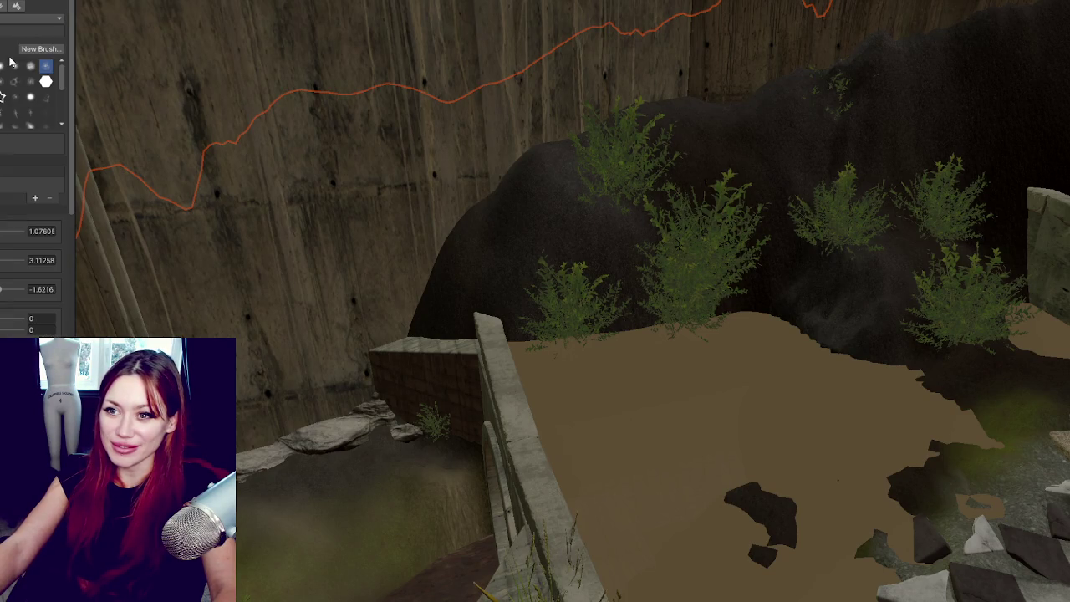
Step: Lower the terrain over the upper-left part of the rock
mouse_move(545, 210)
mouse_down()
mouse_move(494, 226)
mouse_move(618, 255)
mouse_move(703, 161)
mouse_move(673, 218)
mouse_move(603, 214)
mouse_move(543, 229)
mouse_move(432, 318)
mouse_move(415, 303)
mouse_move(683, 239)
mouse_move(662, 208)
mouse_move(574, 234)
mouse_move(986, 43)
mouse_move(940, 63)
mouse_move(923, 97)
mouse_move(928, 81)
mouse_move(1028, 92)
mouse_move(1036, 83)
mouse_move(965, 72)
mouse_move(1046, 57)
mouse_move(755, 226)
mouse_move(847, 155)
mouse_move(580, 286)
mouse_up()
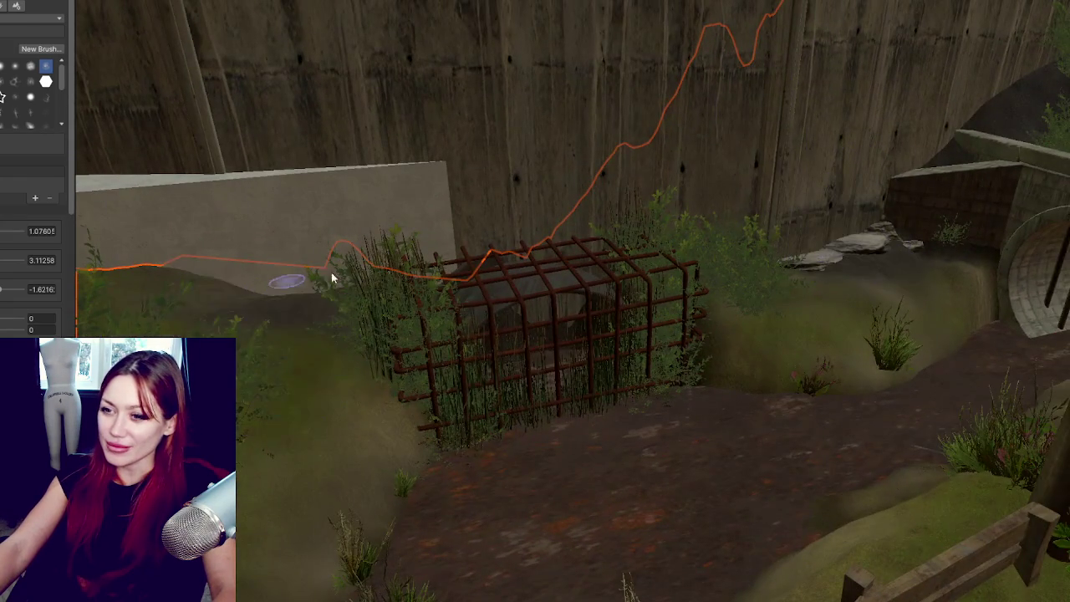
scroll(485, 277, down, 5)
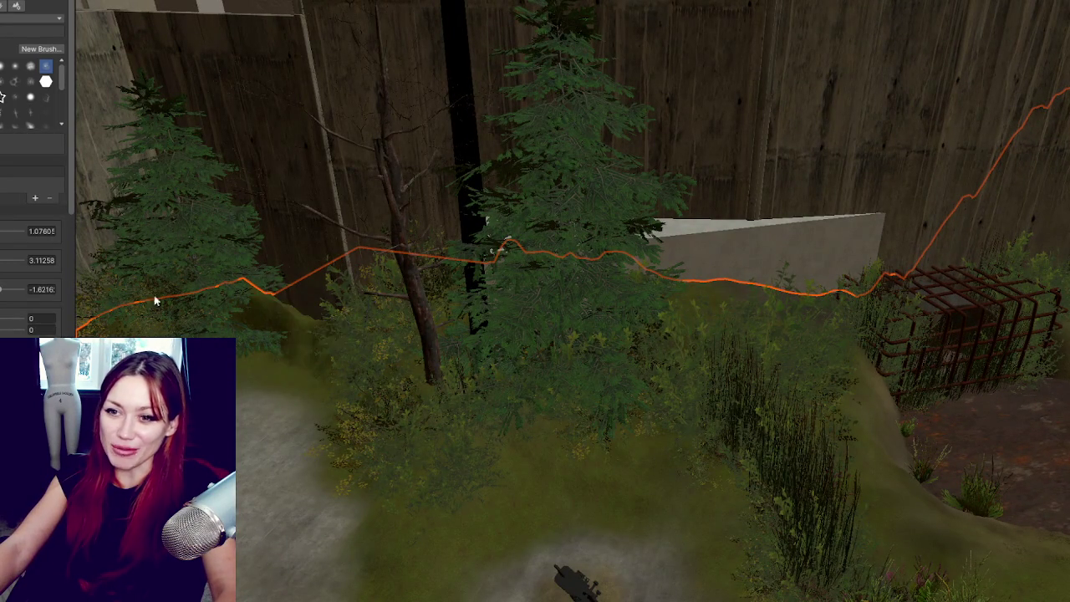
scroll(115, 291, up, 3)
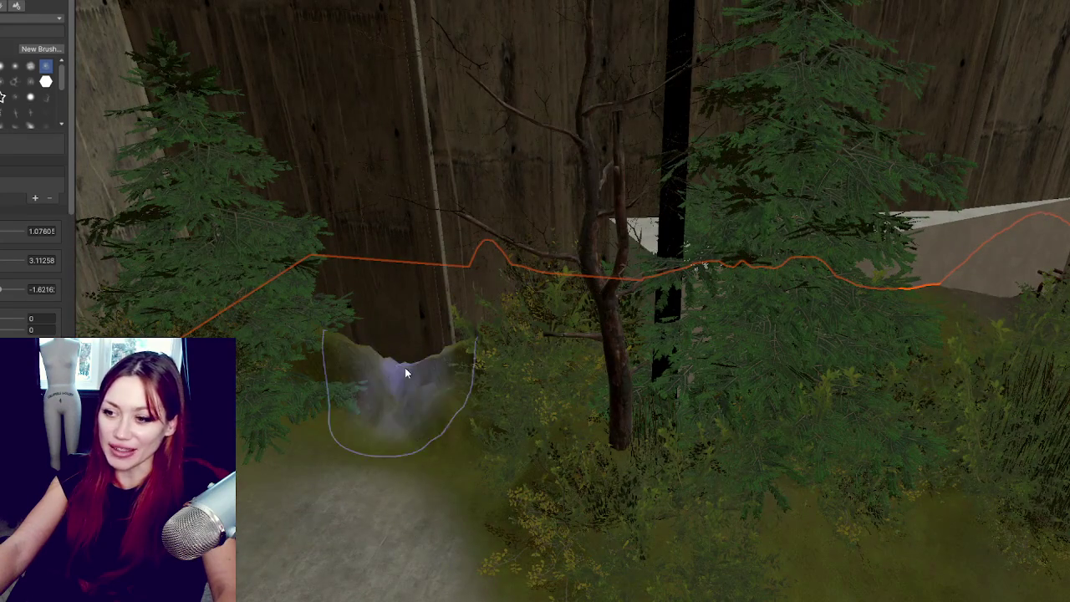
Step: Switch terrain brush mode and build grassy mounds below the wall, undoing the overly tall peak
right_click(3, 98)
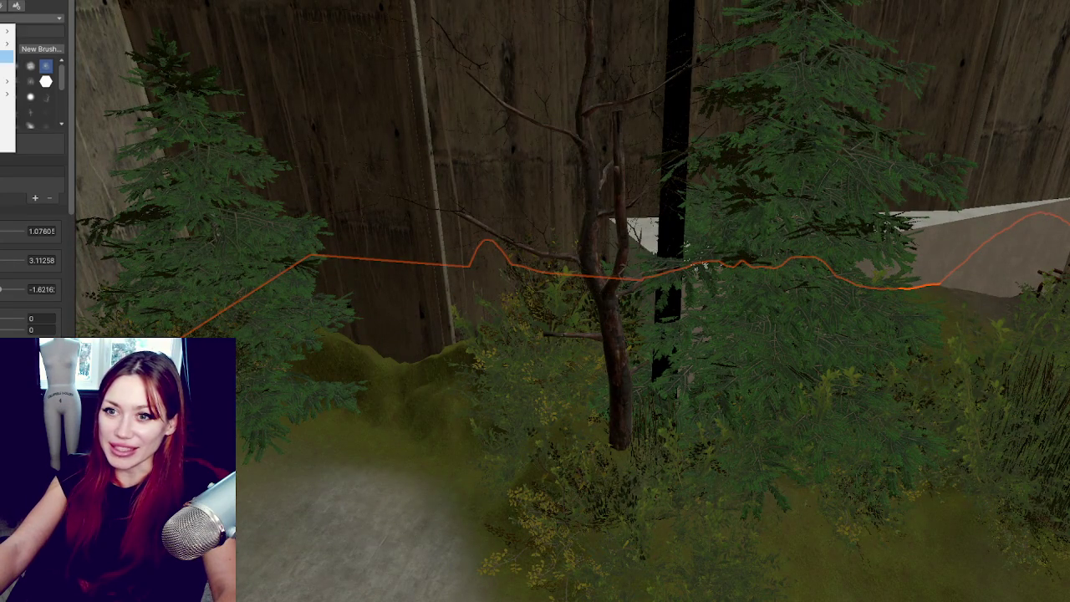
click(7, 69)
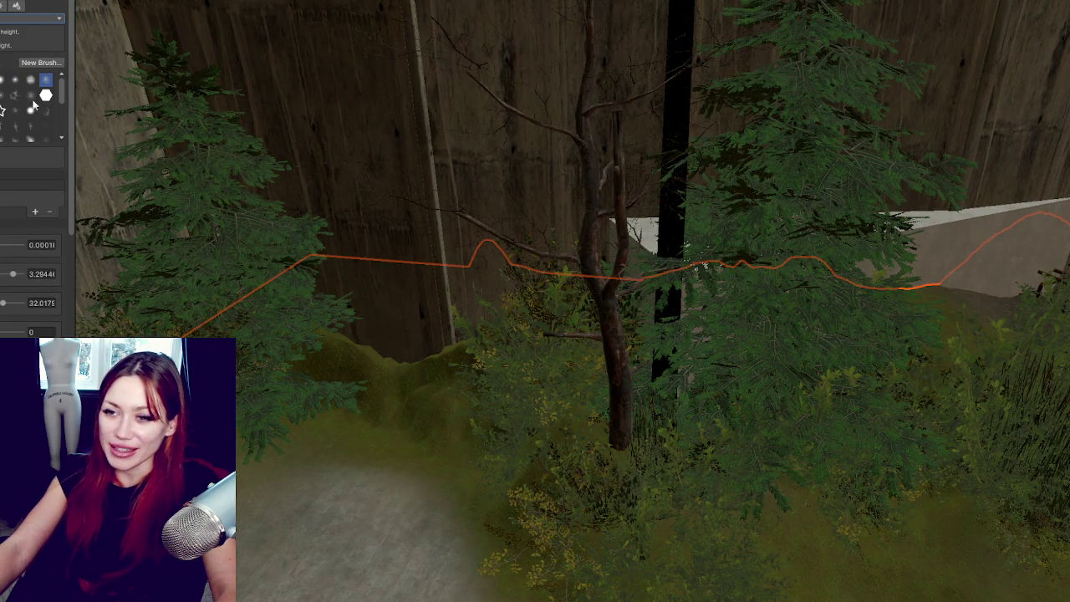
scroll(34, 167, down, 5)
mouse_move(381, 368)
mouse_down()
mouse_move(421, 341)
mouse_move(411, 358)
mouse_move(327, 335)
mouse_move(277, 346)
mouse_up()
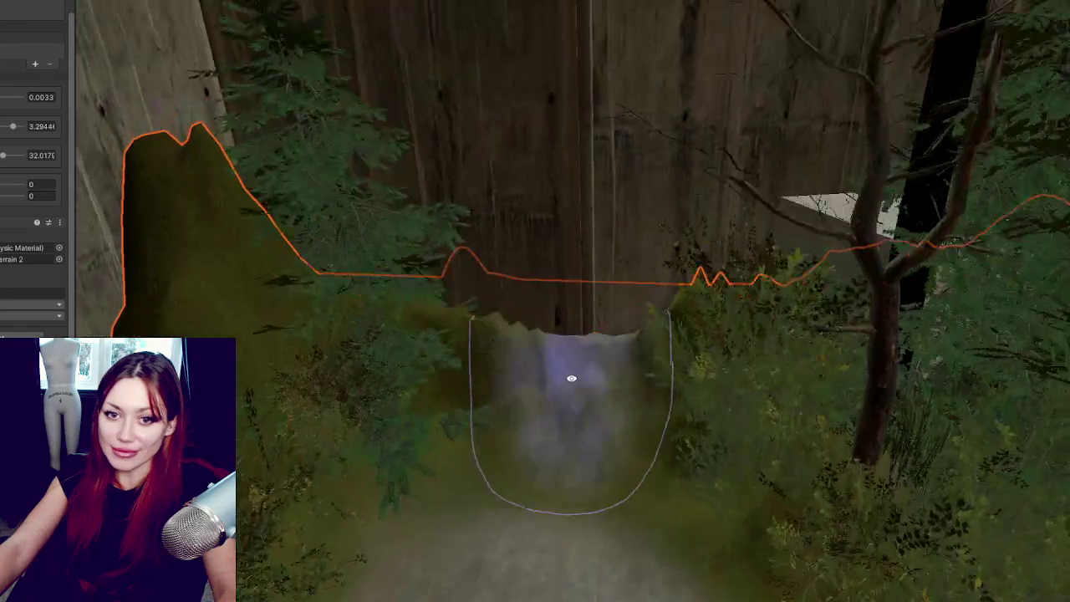
drag(573, 375, 510, 372)
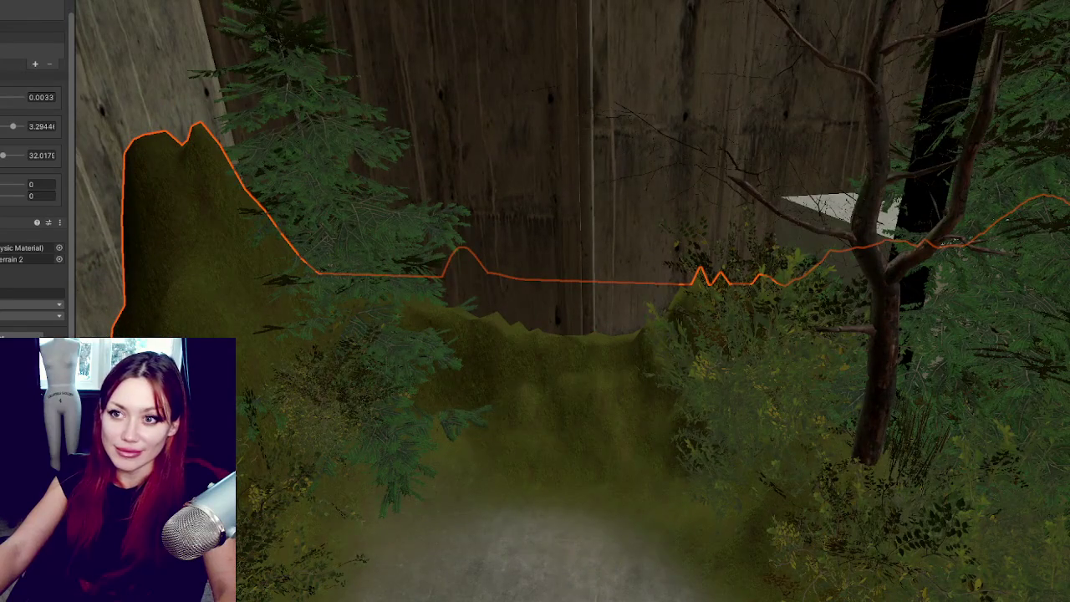
scroll(2, 24, up, 3)
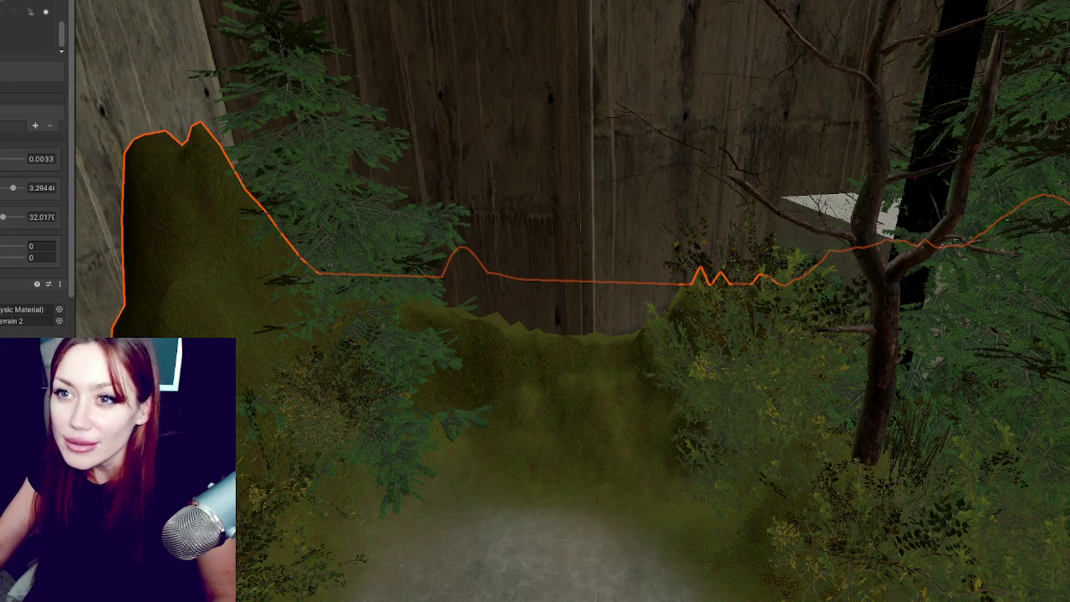
key(ctrl+z)
drag(576, 143, 259, 237)
Step: Smooth and lower the terrain ridge along the clearing, undoing one stray dip
click(259, 237)
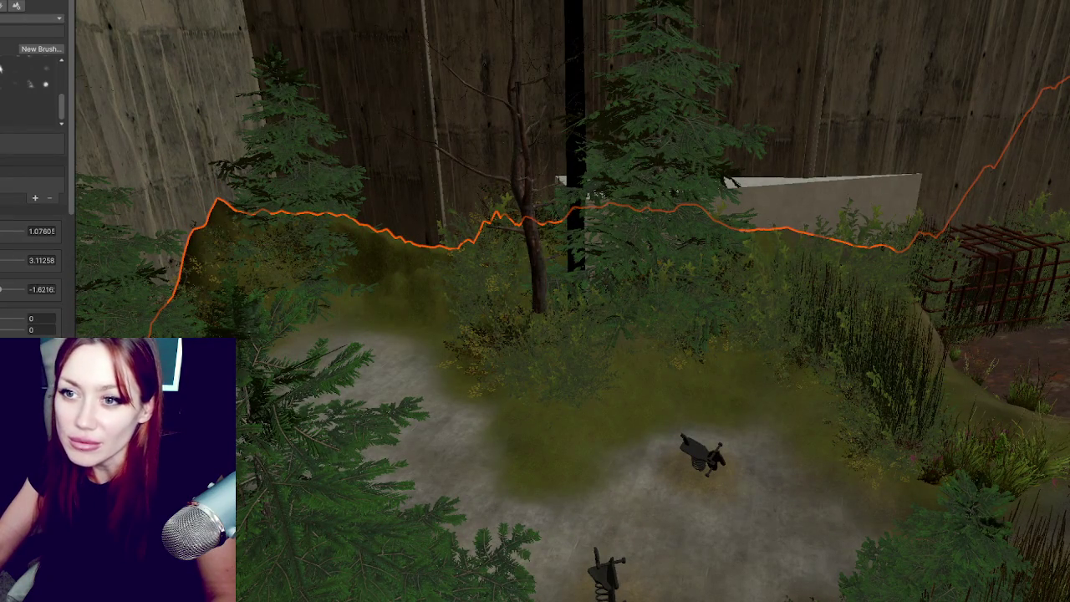
drag(354, 275, 418, 292)
key(ctrl+z)
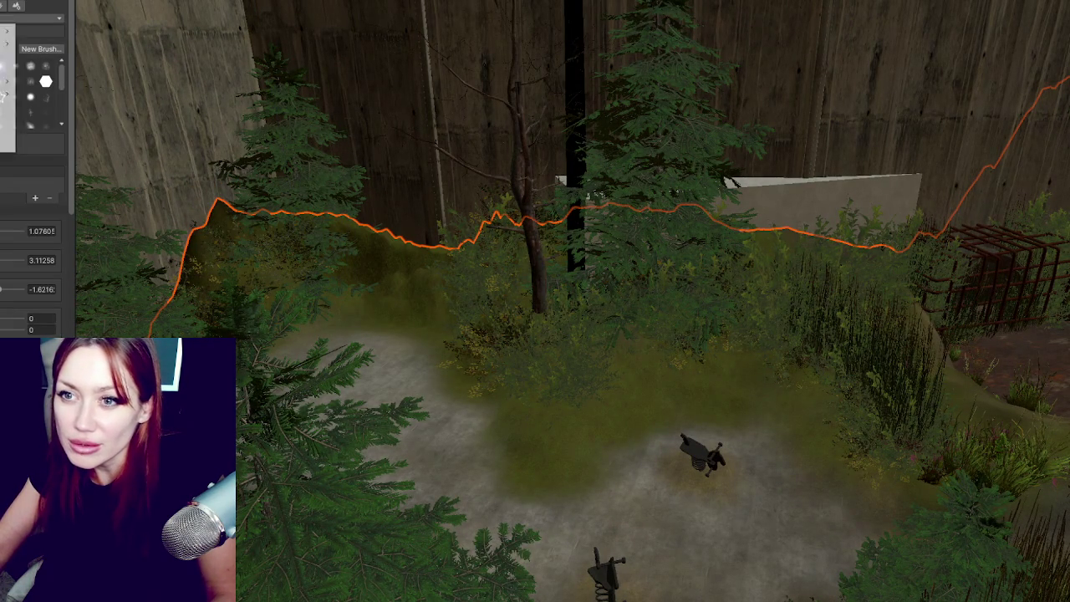
scroll(2, 167, down, 5)
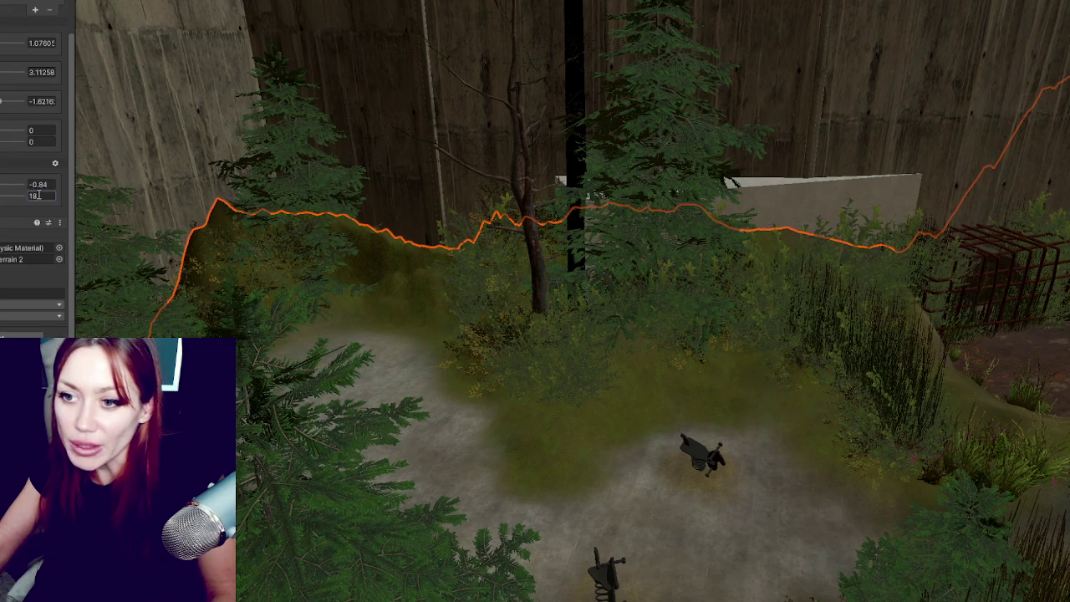
mouse_move(201, 230)
mouse_down()
mouse_move(291, 249)
mouse_move(614, 227)
mouse_up()
Step: Fly past the cage and stairs to the concrete building corner and choose a terrain tool mode
key(w)
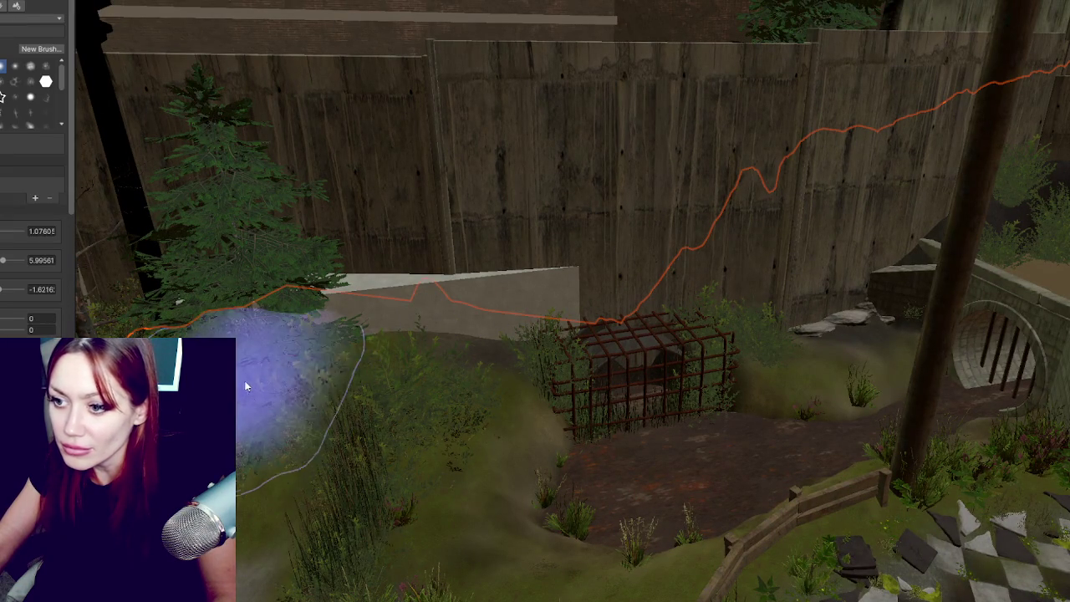
key(w)
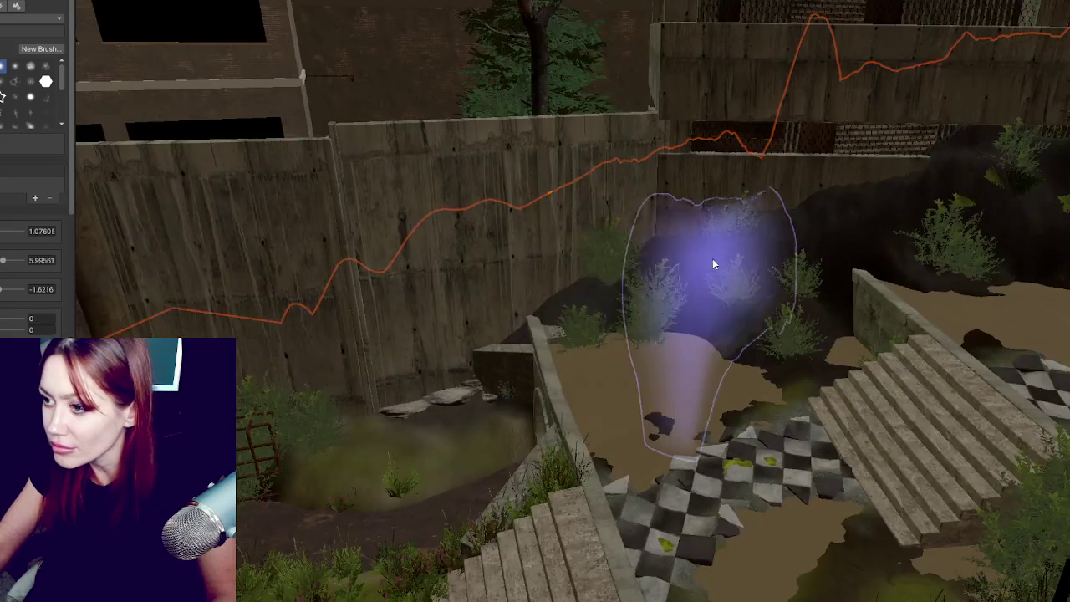
key(w)
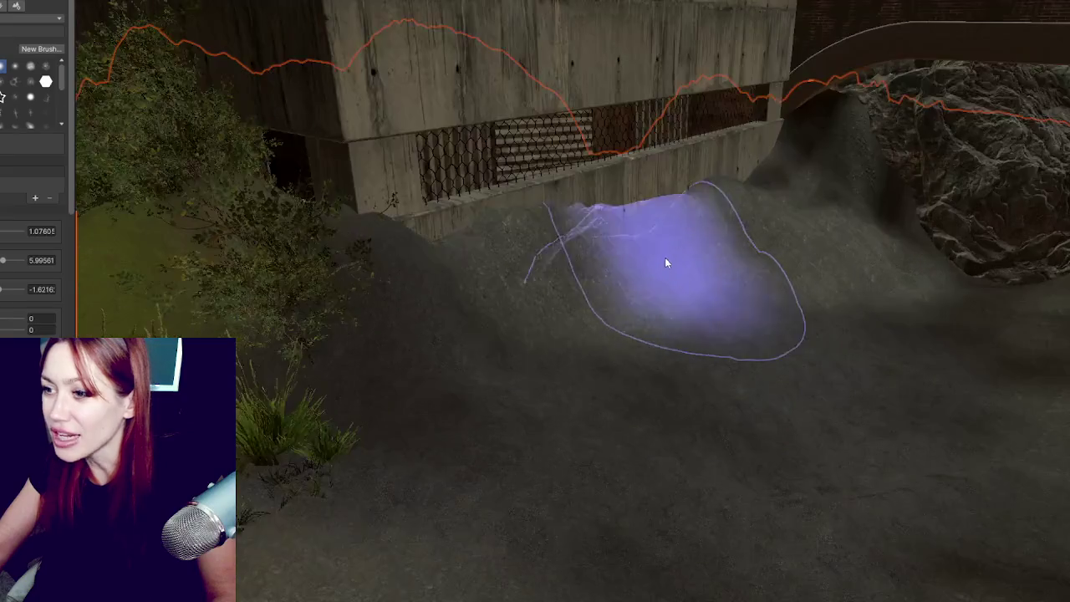
key(w)
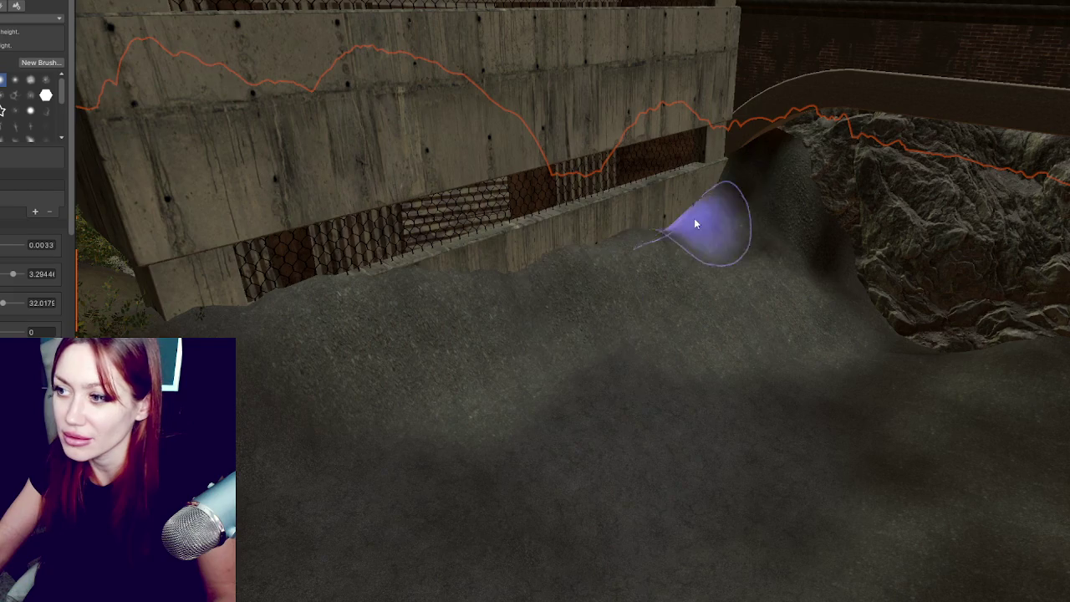
key(s)
scroll(30, 100, down, 1)
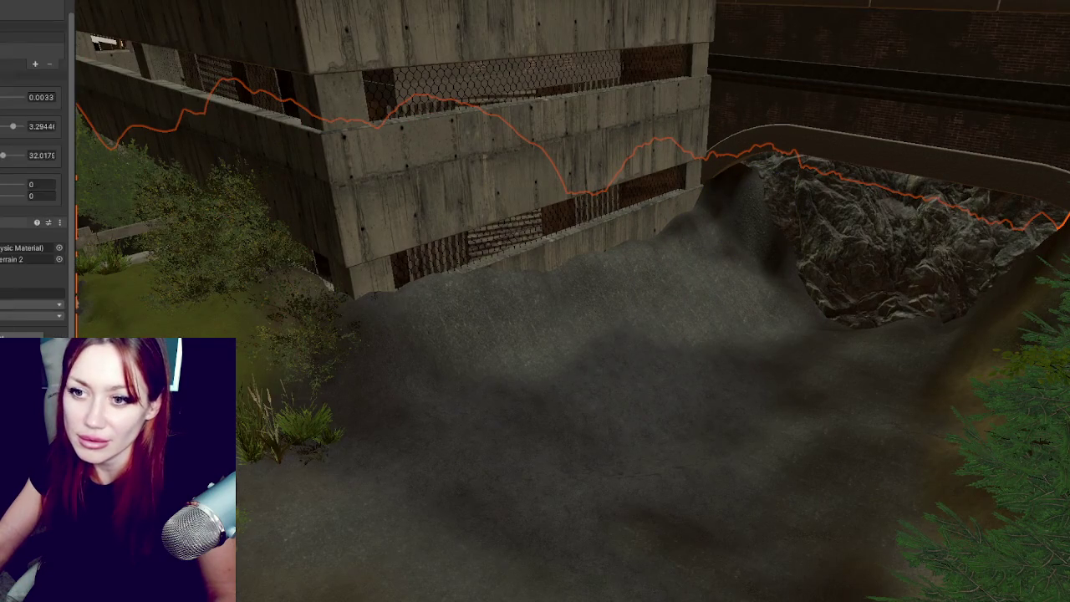
right_click(2, 77)
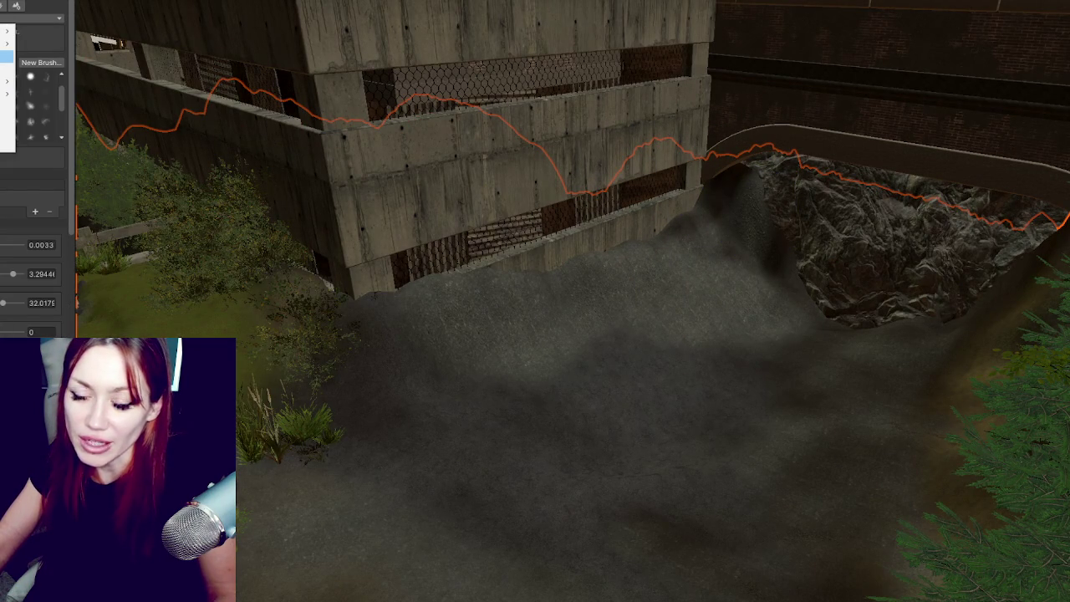
Step: Paint grass along the base of the concrete building
scroll(34, 168, down, 5)
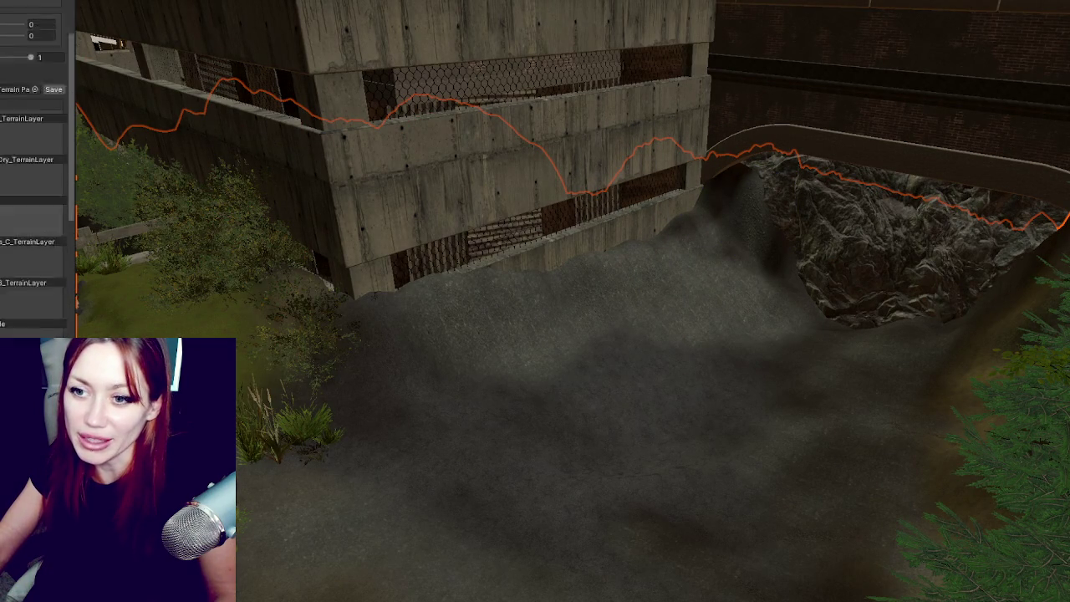
mouse_move(407, 327)
mouse_down()
mouse_move(442, 293)
mouse_move(507, 298)
mouse_move(728, 222)
mouse_move(739, 246)
mouse_move(540, 335)
mouse_move(721, 210)
mouse_move(304, 373)
mouse_up()
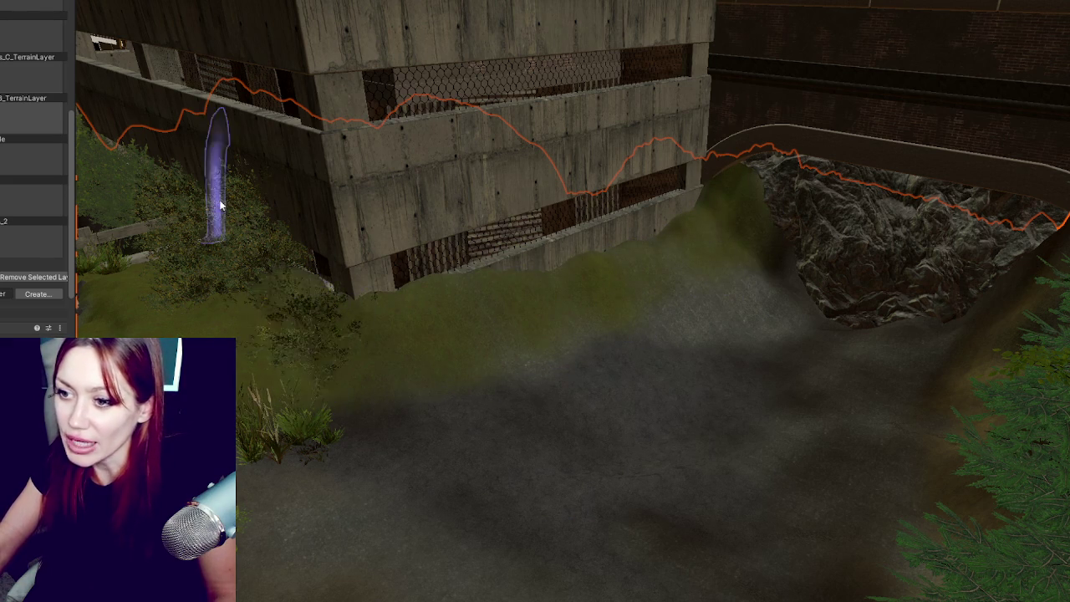
key(f)
drag(560, 291, 406, 310)
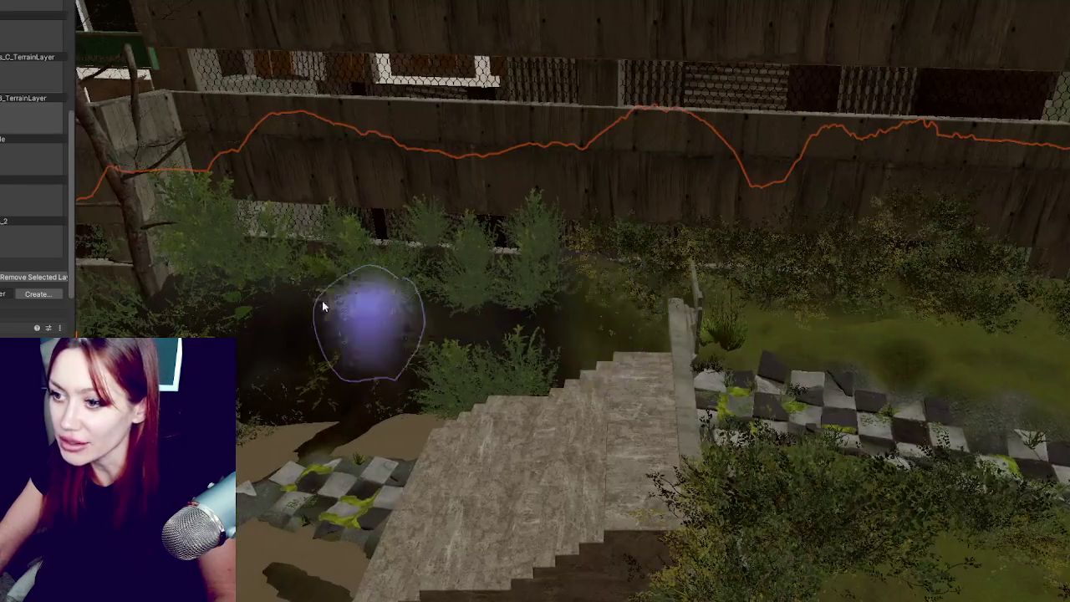
mouse_move(296, 280)
mouse_down()
mouse_move(421, 301)
mouse_move(335, 355)
mouse_move(418, 371)
mouse_move(292, 458)
mouse_up()
scroll(431, 351, up, 5)
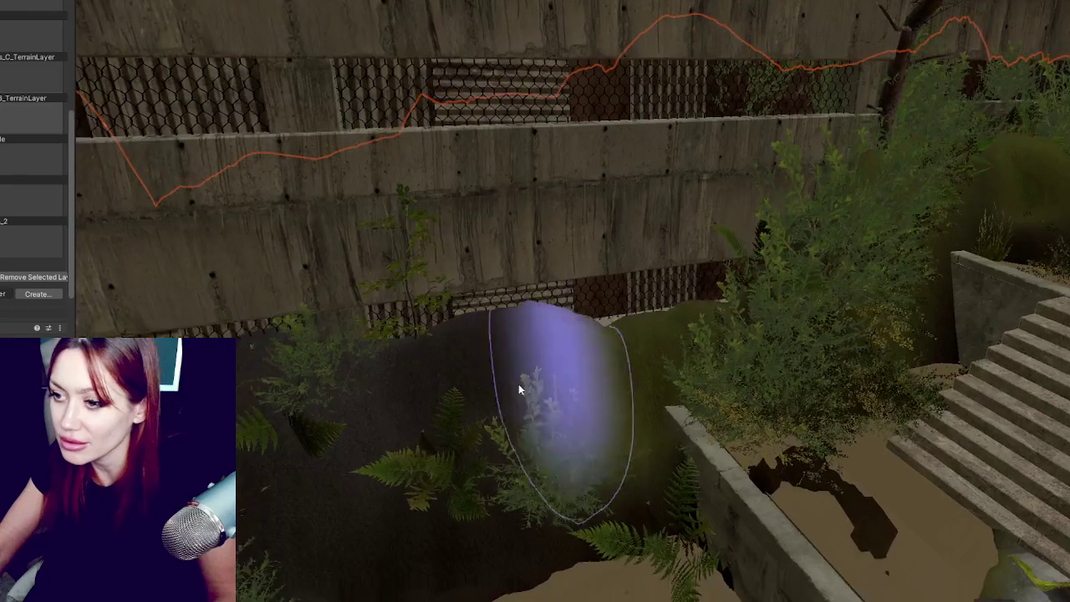
scroll(426, 387, up, 5)
scroll(751, 279, down, 10)
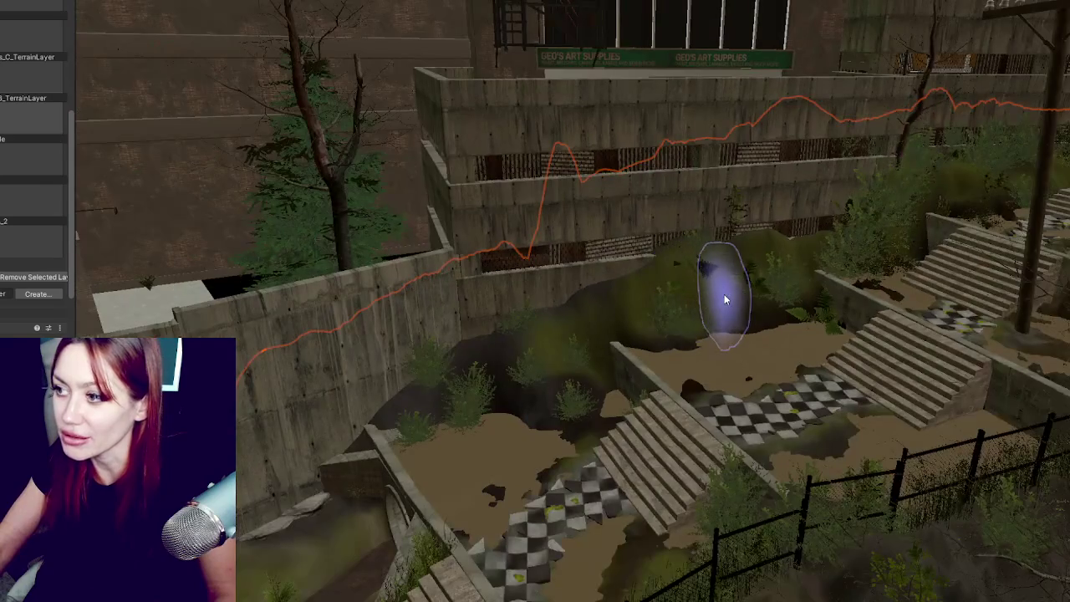
Step: Paint grass and plant details onto the terrain near the bushes by the wall
drag(725, 299, 746, 295)
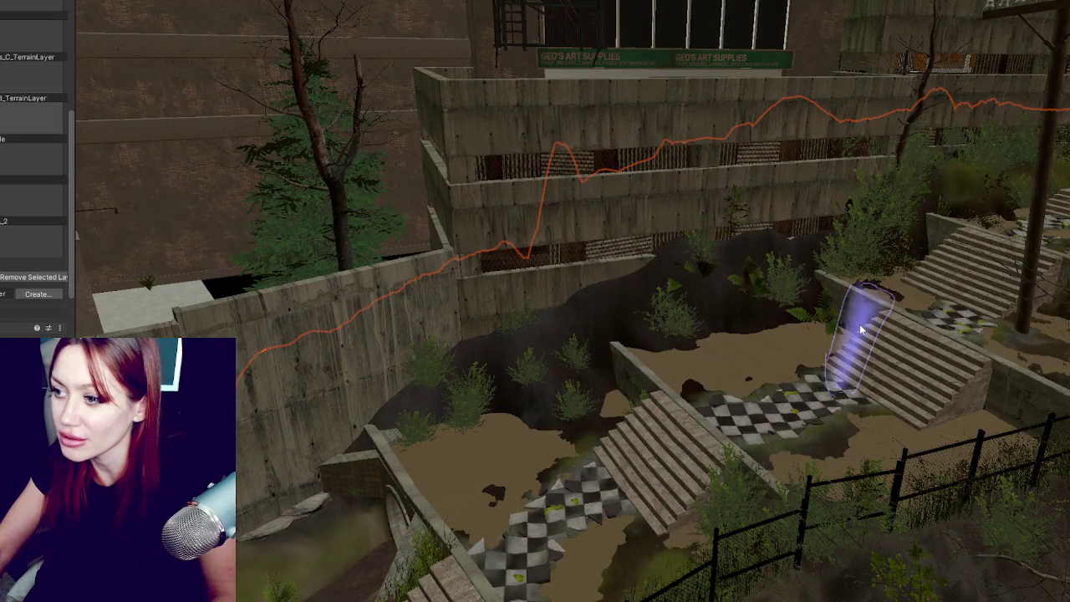
mouse_move(871, 292)
mouse_down()
mouse_move(644, 332)
mouse_move(768, 334)
mouse_move(752, 318)
mouse_up()
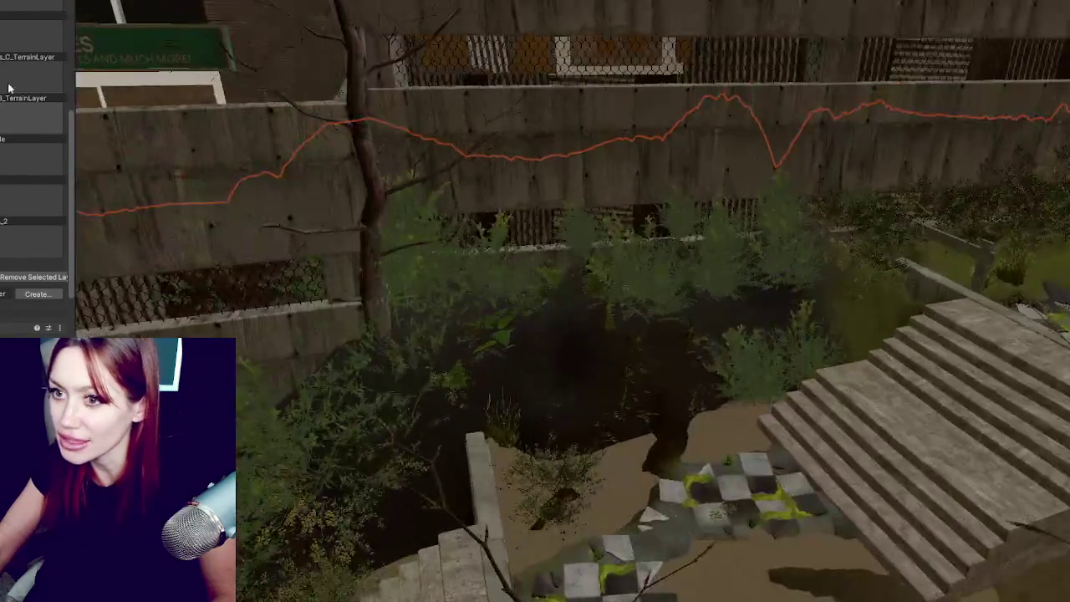
scroll(33, 167, up, 5)
scroll(33, 167, up, 2)
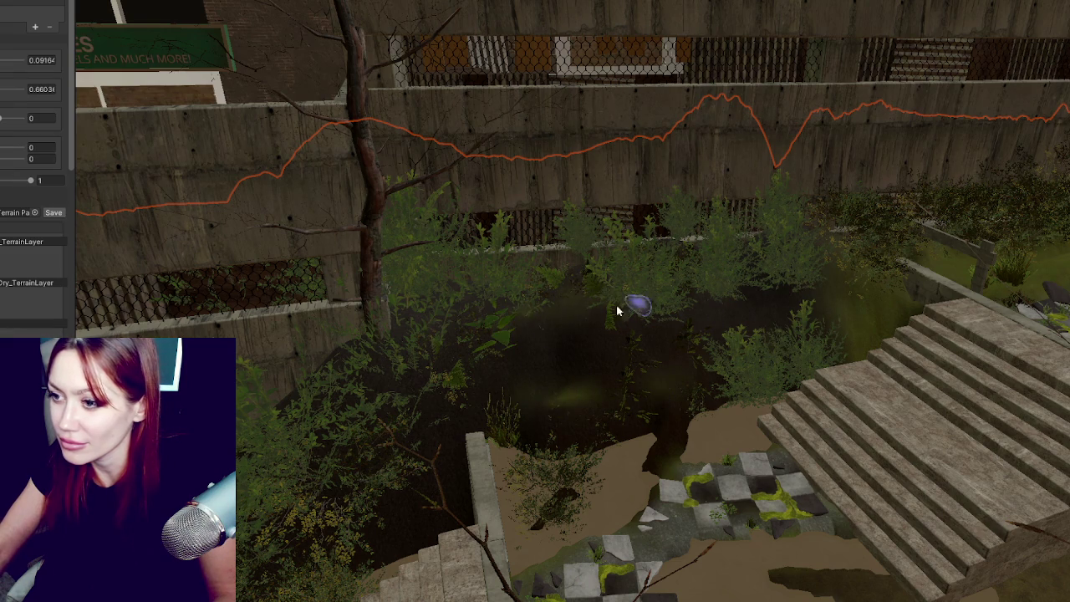
Step: Raise the brush setting from 0.66036 to 1.94542 and view the checkered floor beside the stairs
shift+click(236, 219)
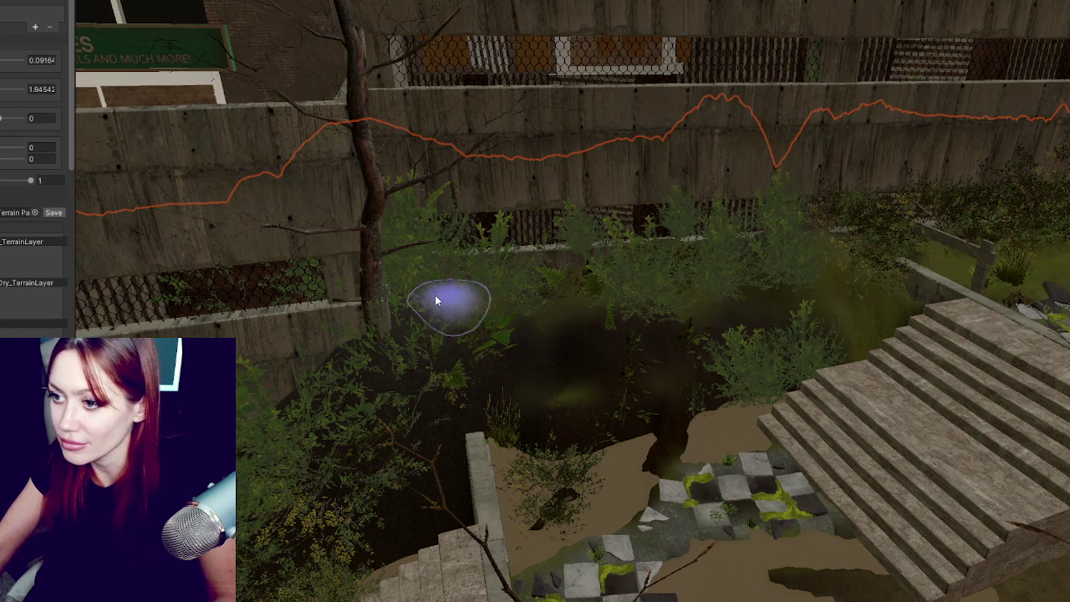
scroll(623, 254, up, 3)
scroll(623, 255, up, 3)
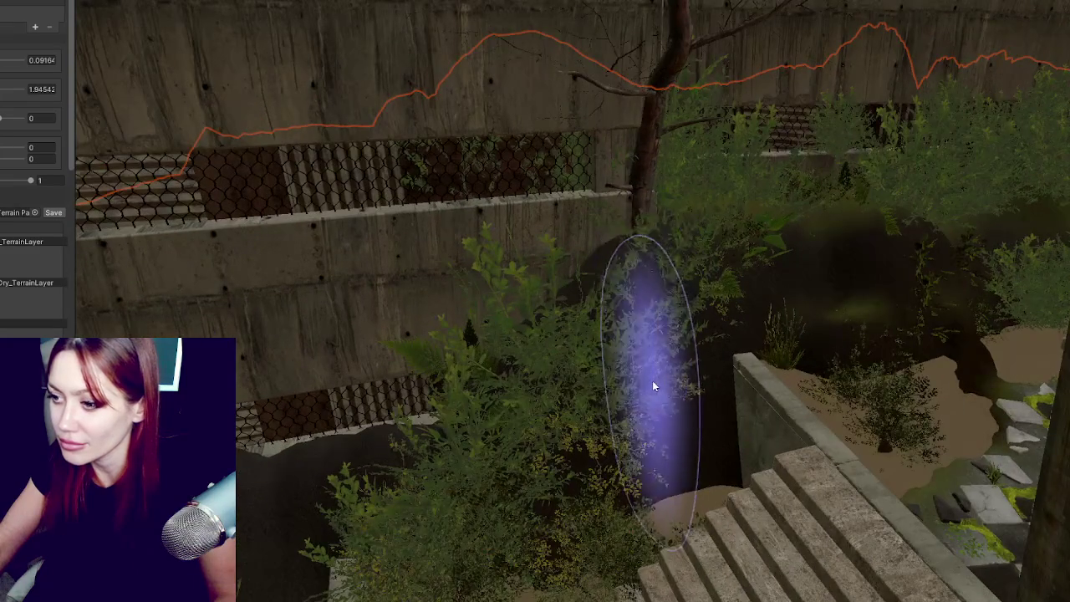
scroll(652, 380, up, 3)
drag(440, 207, 456, 353)
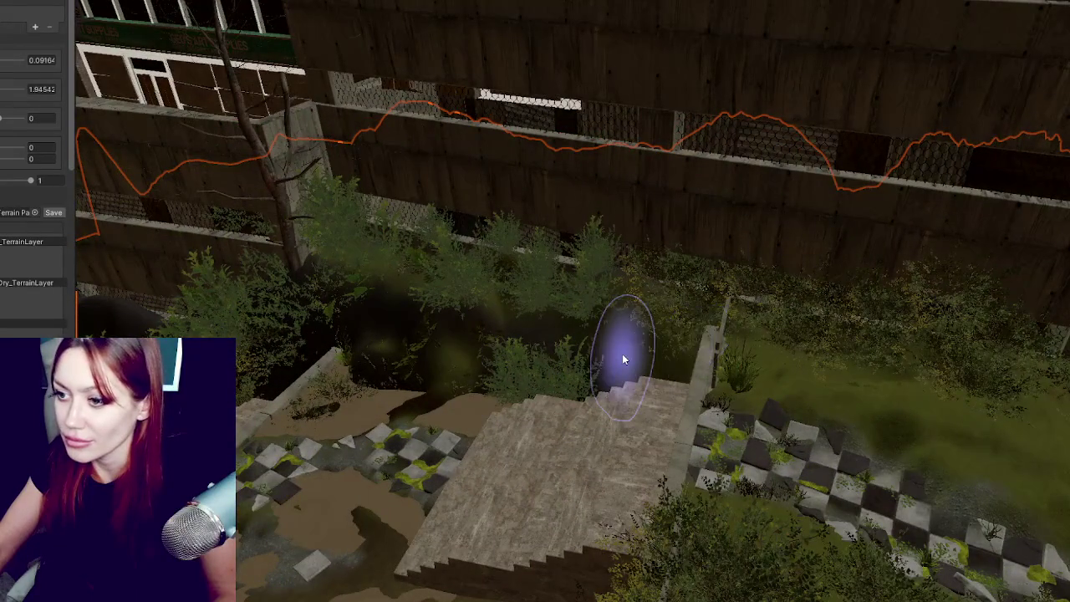
scroll(622, 354, up, 3)
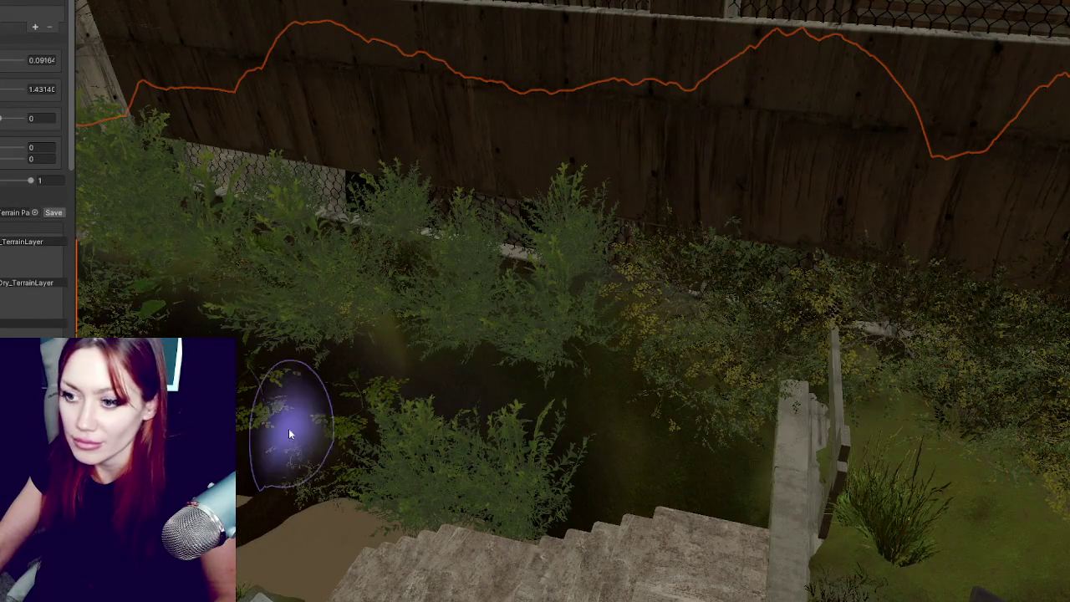
scroll(469, 409, up, 3)
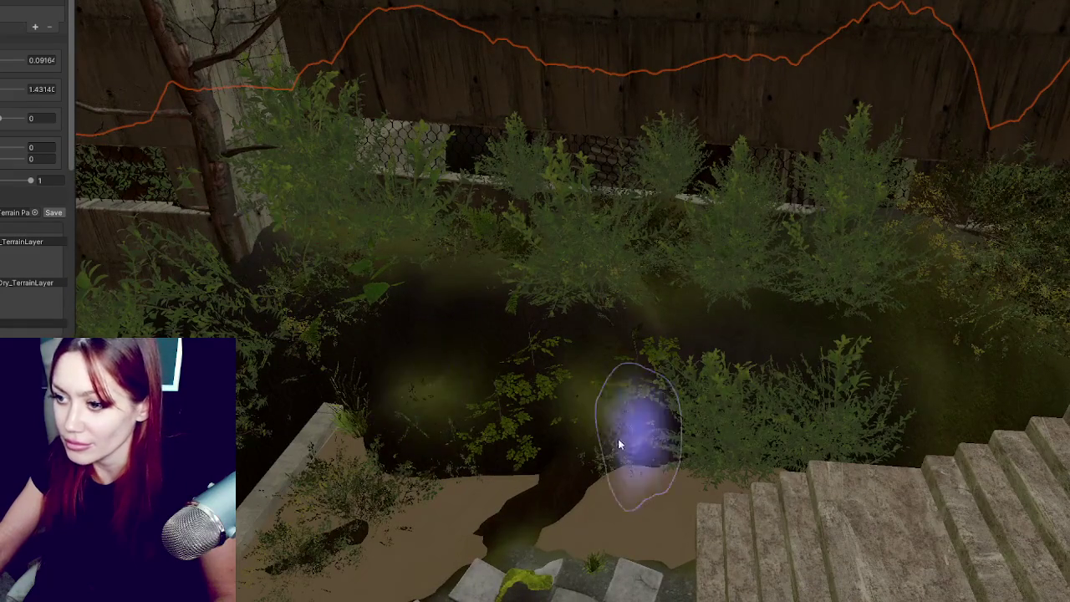
scroll(510, 512, down, 3)
mouse_move(717, 433)
mouse_down()
mouse_move(848, 418)
mouse_move(800, 371)
mouse_move(753, 364)
mouse_up()
scroll(752, 363, up, 3)
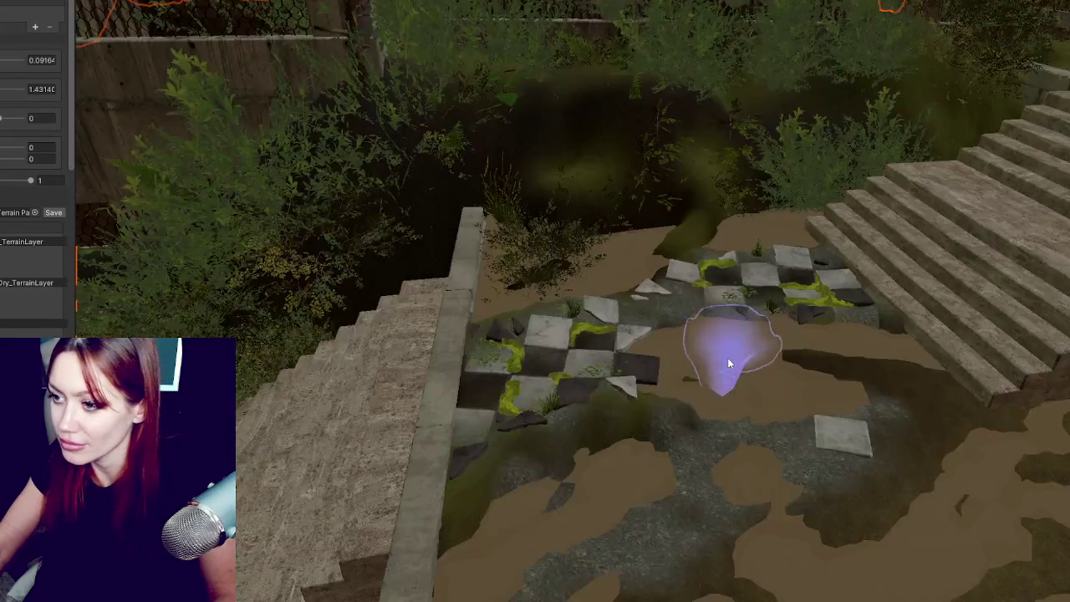
scroll(8, 50, up, 3)
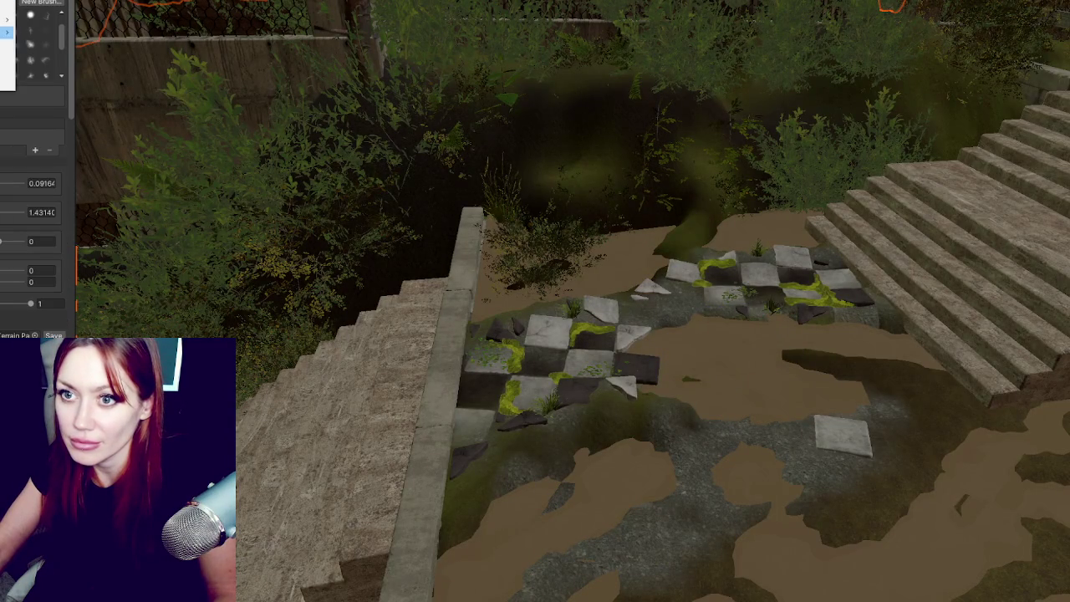
Step: Pick a new brush, reduce its setting to 3.61325, and paint a stroke across the checker tiles
click(9, 45)
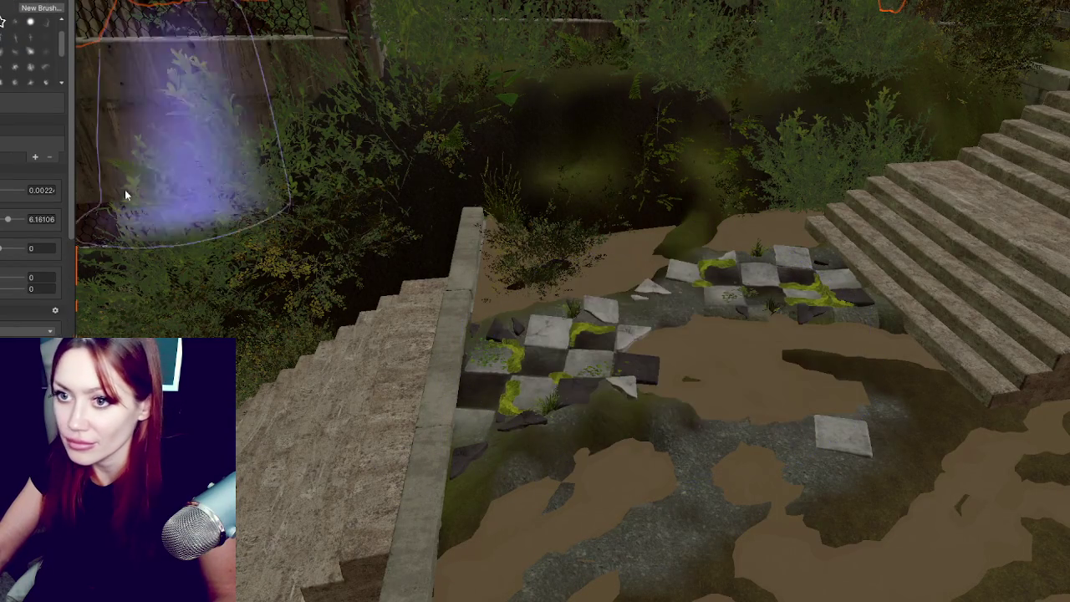
drag(22, 224, 3, 222)
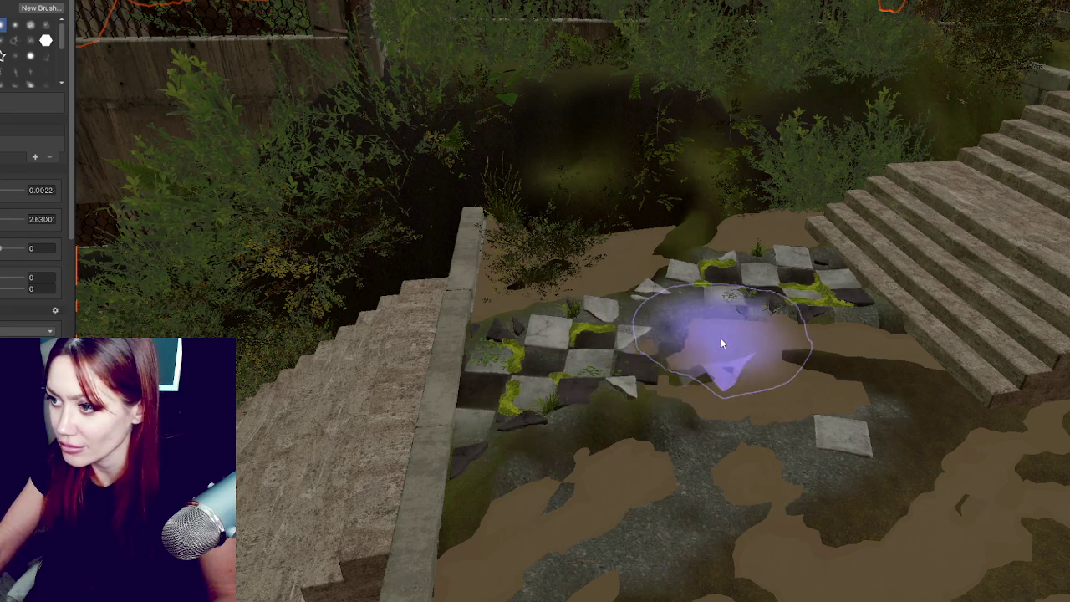
mouse_move(687, 351)
mouse_down()
mouse_move(669, 356)
mouse_move(883, 342)
mouse_up()
mouse_move(953, 425)
mouse_down()
mouse_move(907, 442)
mouse_move(766, 450)
mouse_move(287, 215)
mouse_move(333, 248)
mouse_up()
scroll(33, 125, down, 2)
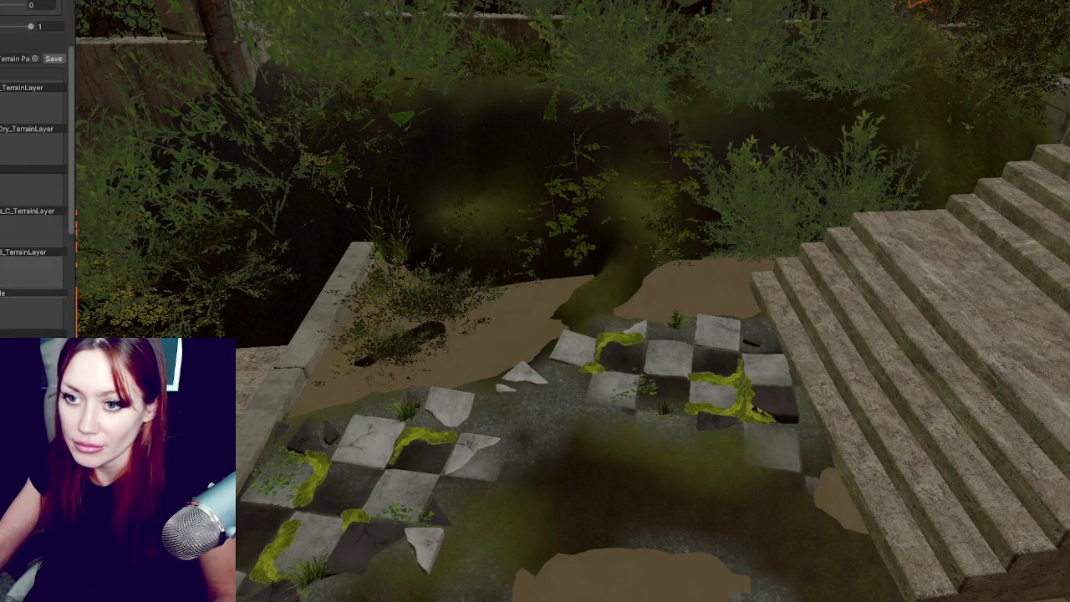
Step: Repaint the tile area with the checkered tile layer so the pattern shows crisply
click(33, 322)
mouse_move(612, 451)
mouse_down()
mouse_move(477, 490)
mouse_move(587, 457)
mouse_up()
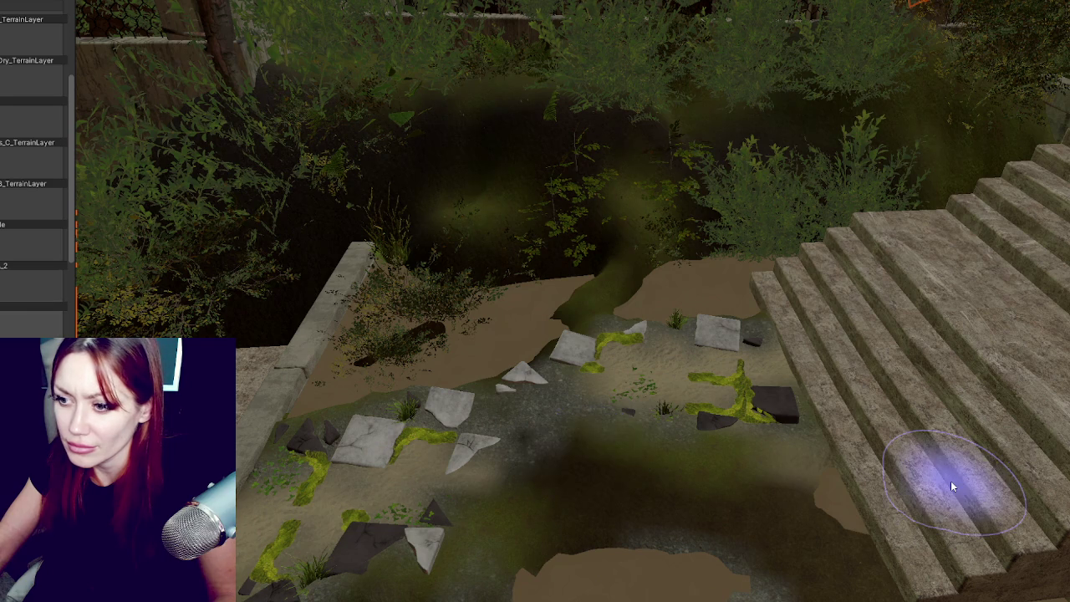
click(16, 280)
mouse_move(644, 469)
mouse_down()
mouse_move(693, 477)
mouse_move(519, 479)
mouse_move(615, 438)
mouse_move(783, 473)
mouse_move(770, 429)
mouse_move(765, 450)
mouse_move(584, 432)
mouse_move(786, 508)
mouse_up()
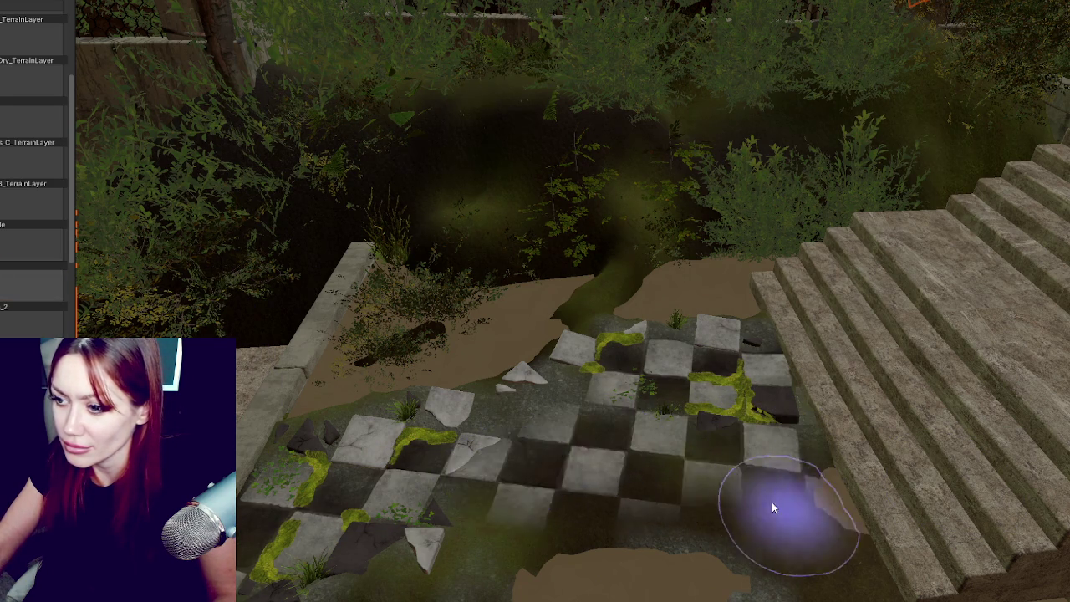
scroll(787, 508, down, 2)
mouse_move(545, 317)
mouse_down()
mouse_move(490, 333)
mouse_move(531, 340)
mouse_move(770, 302)
mouse_move(781, 314)
mouse_move(584, 333)
mouse_move(534, 349)
mouse_move(543, 355)
mouse_up()
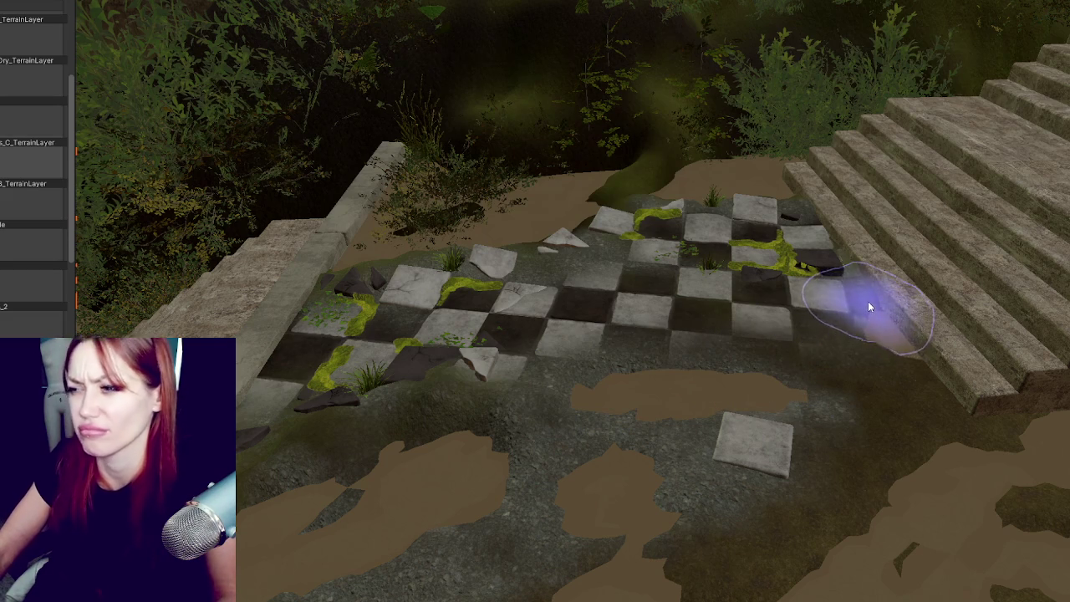
mouse_move(725, 325)
mouse_down()
mouse_move(800, 333)
mouse_move(787, 351)
mouse_up()
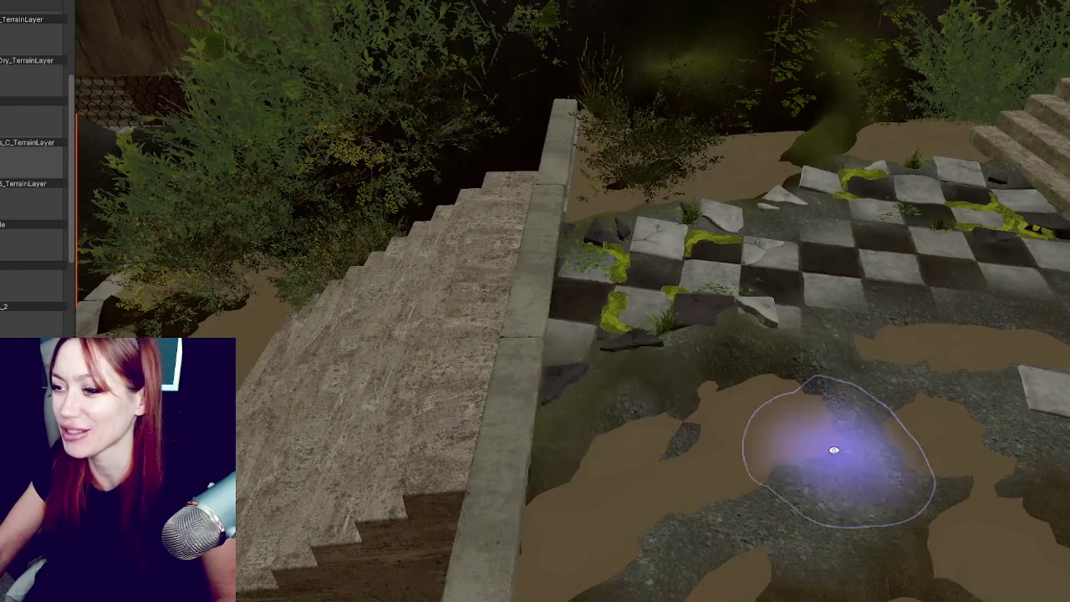
drag(836, 454, 442, 465)
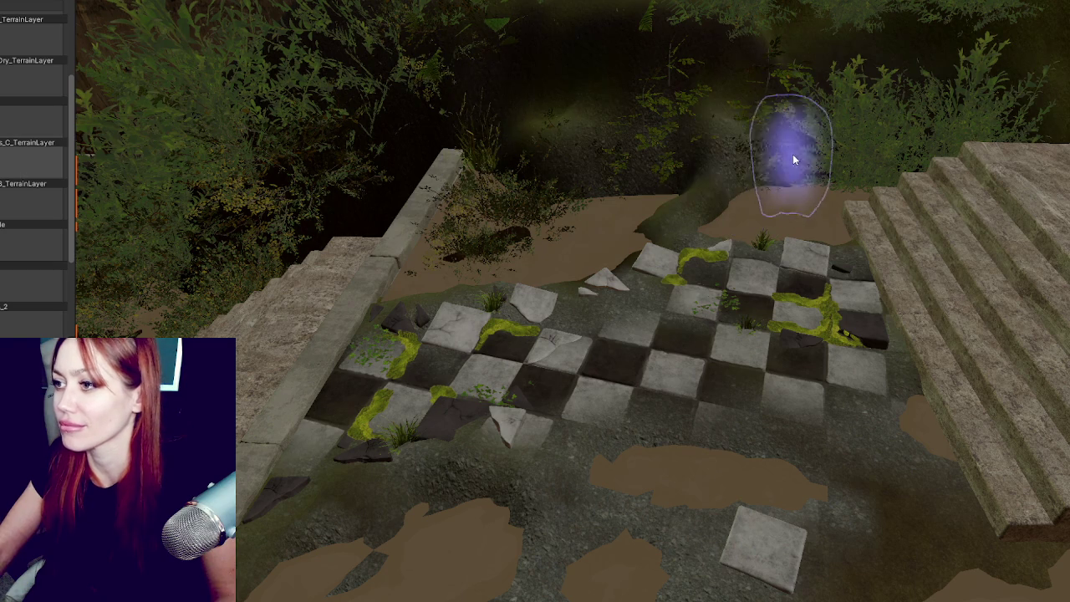
mouse_move(666, 180)
mouse_down()
mouse_move(908, 215)
mouse_move(781, 192)
mouse_up()
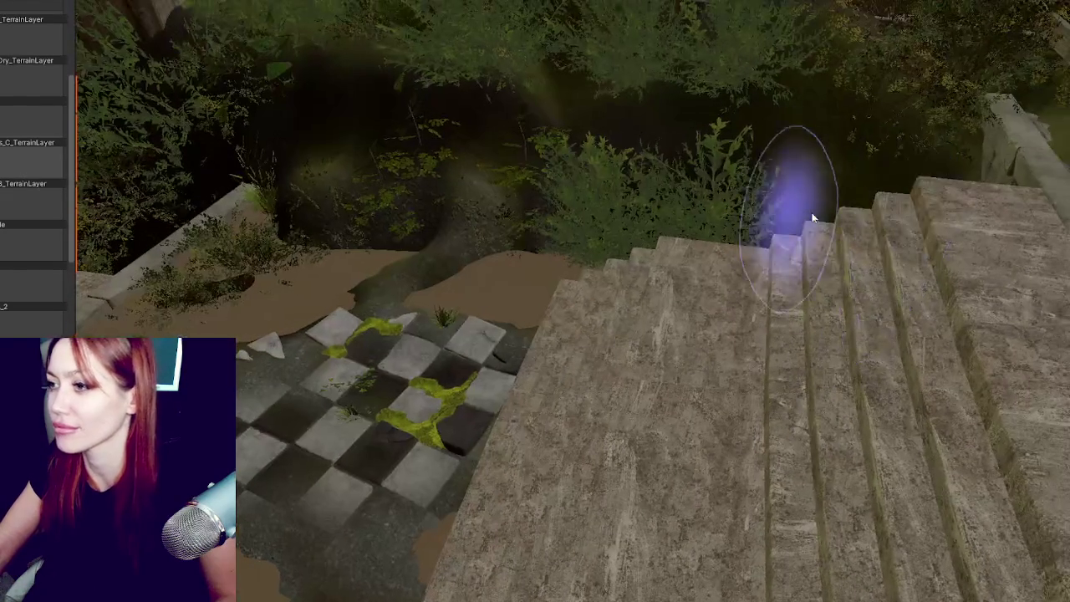
drag(951, 167, 848, 185)
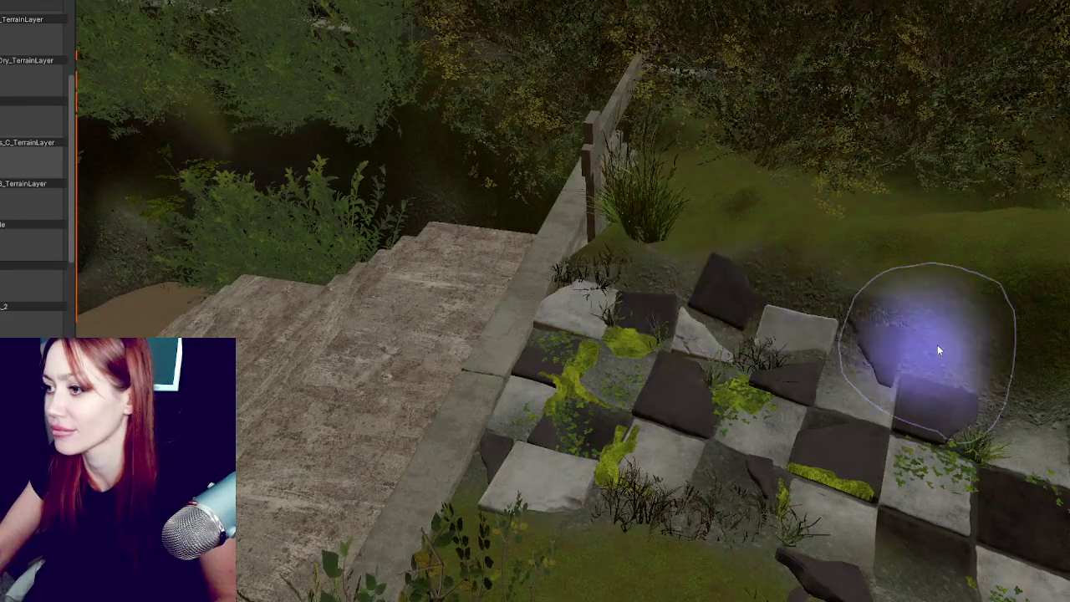
Step: Paint a darker texture band diagonally across the grassy slope above the checkered tiles
key(f)
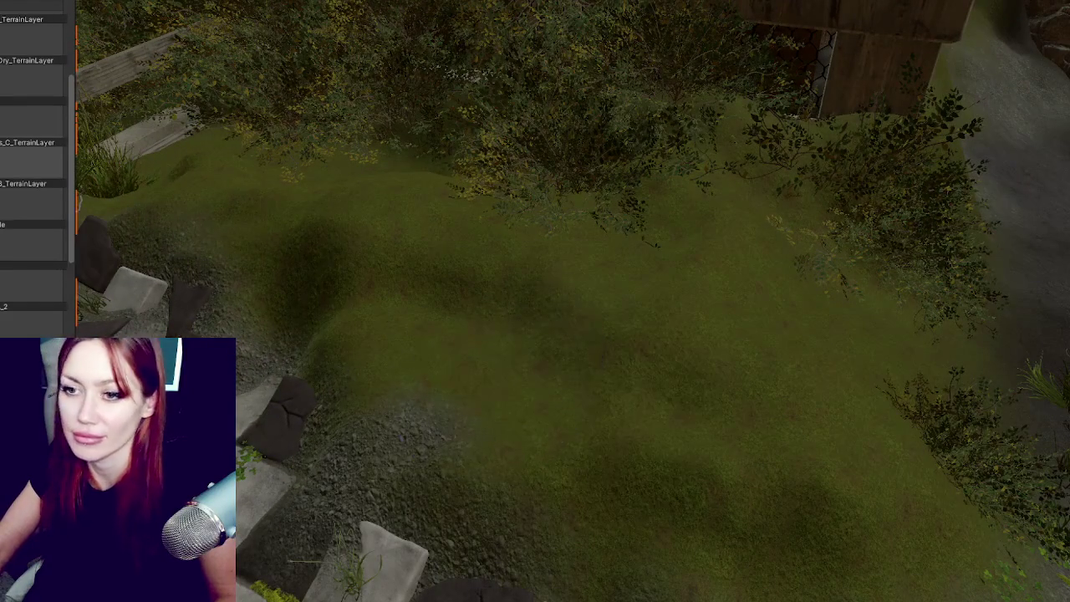
scroll(33, 167, up, 5)
scroll(34, 167, up, 5)
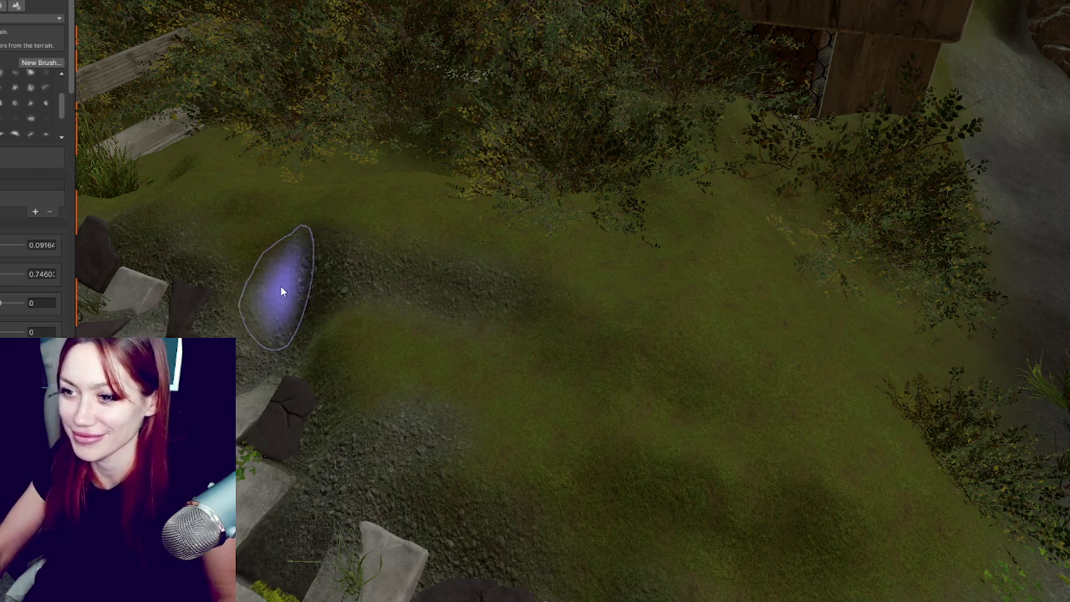
scroll(245, 209, down, 2)
scroll(459, 251, up, 2)
scroll(422, 191, up, 2)
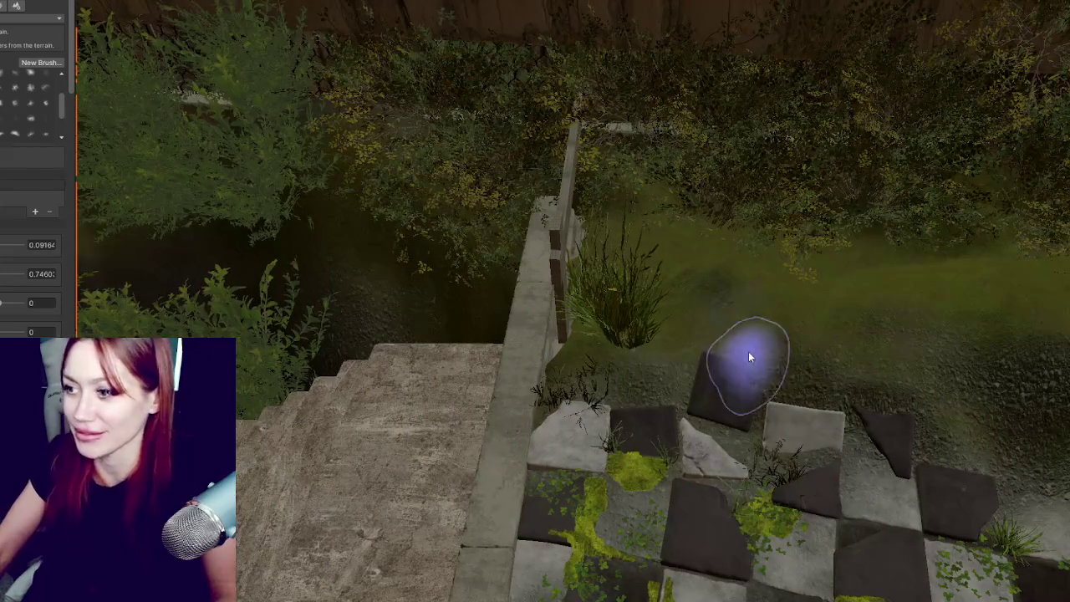
scroll(788, 310, down, 3)
scroll(693, 342, up, 3)
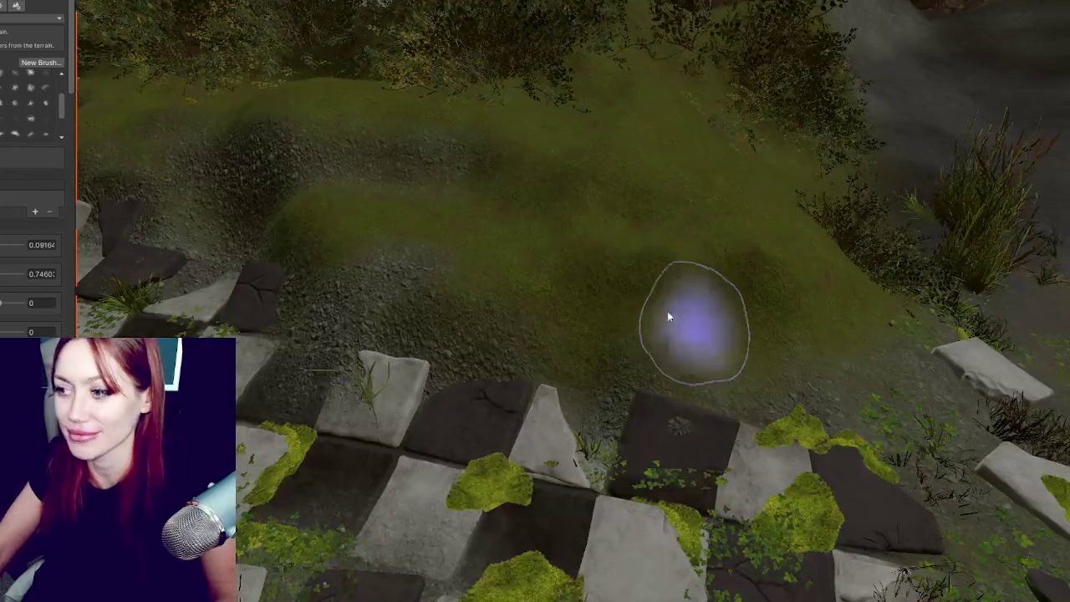
mouse_move(722, 279)
mouse_down()
mouse_move(573, 264)
mouse_move(545, 194)
mouse_move(474, 171)
mouse_up()
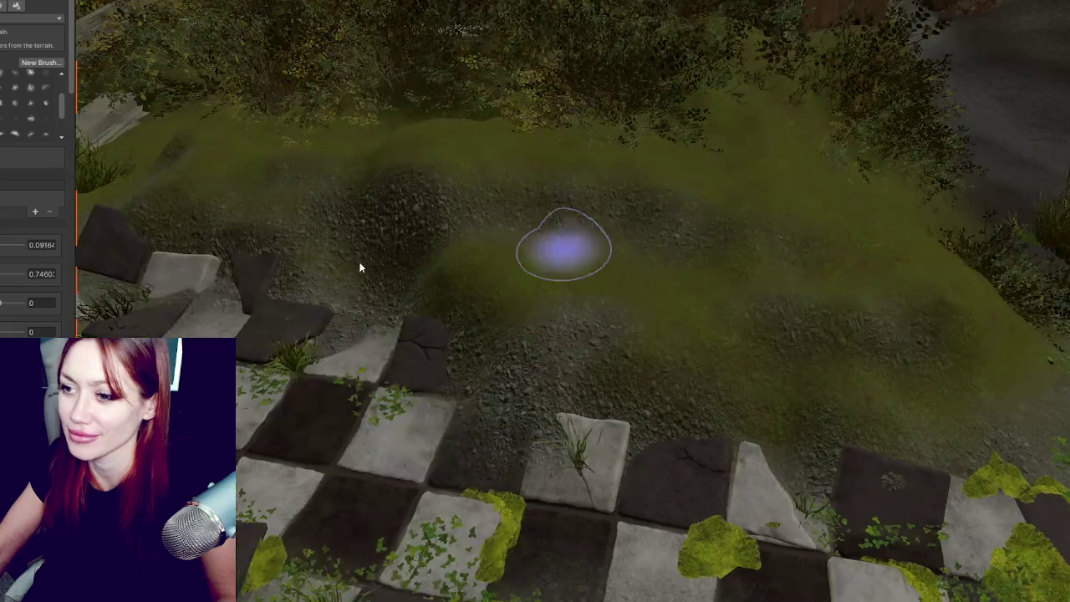
scroll(24, 259, down, 5)
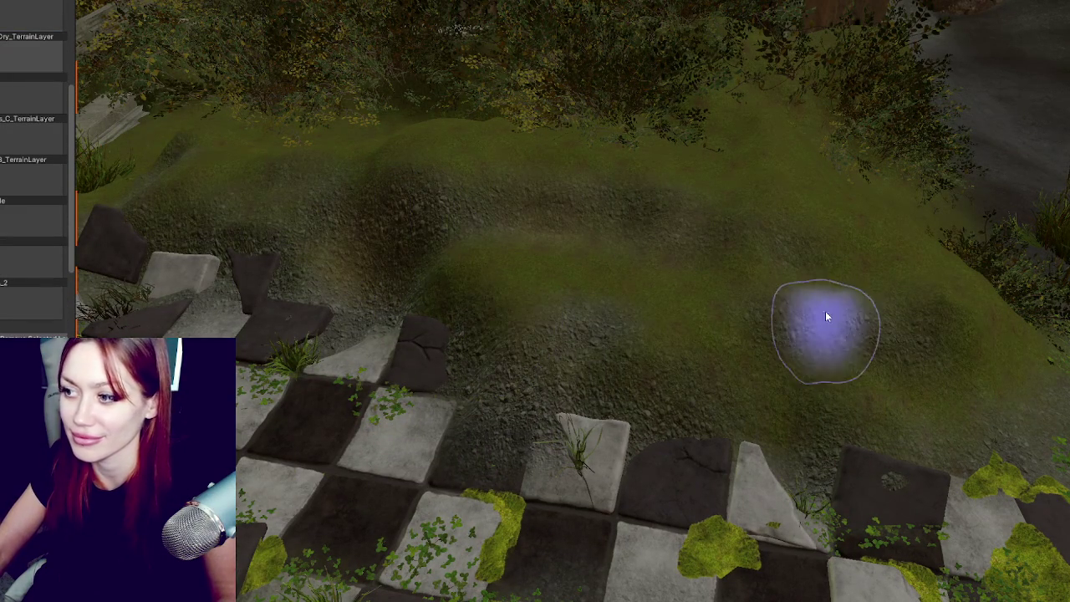
scroll(712, 319, up, 2)
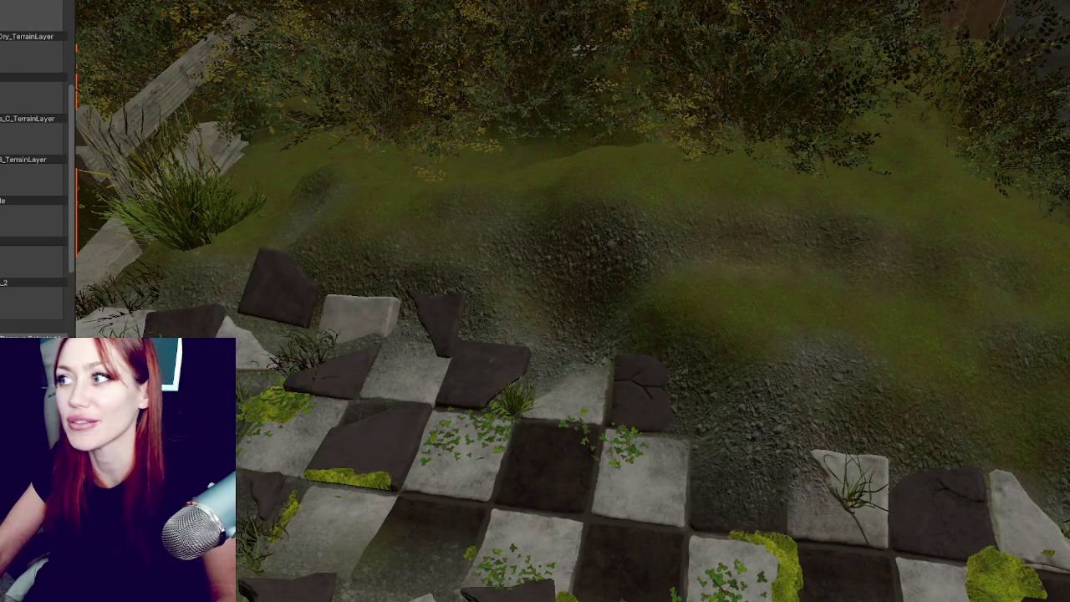
scroll(940, 172, down, 5)
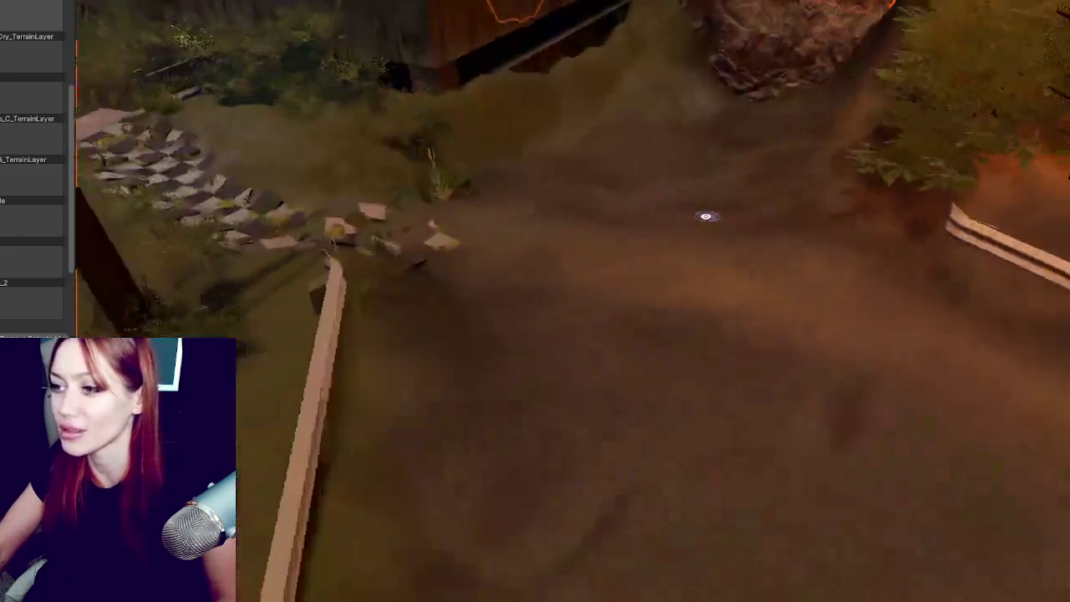
scroll(706, 216, down, 2)
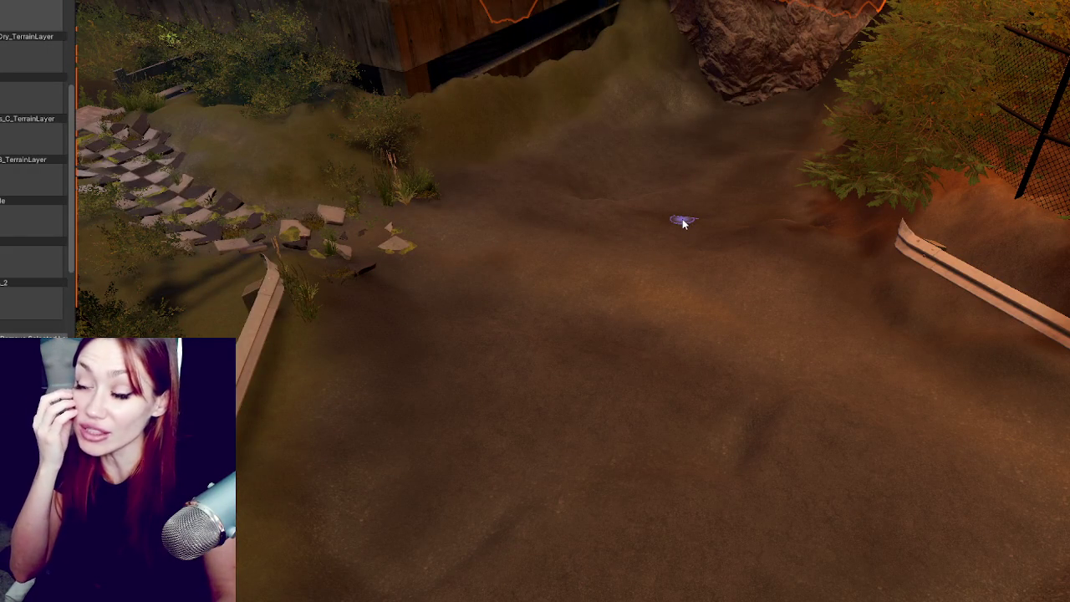
mouse_move(671, 222)
mouse_down()
mouse_move(382, 263)
mouse_move(342, 220)
mouse_move(378, 231)
mouse_move(406, 210)
mouse_move(535, 210)
mouse_move(535, 172)
mouse_move(763, 278)
mouse_move(847, 155)
mouse_move(908, 150)
mouse_up()
mouse_move(741, 275)
mouse_down()
mouse_move(824, 172)
mouse_move(867, 148)
mouse_move(836, 158)
mouse_move(833, 176)
mouse_up()
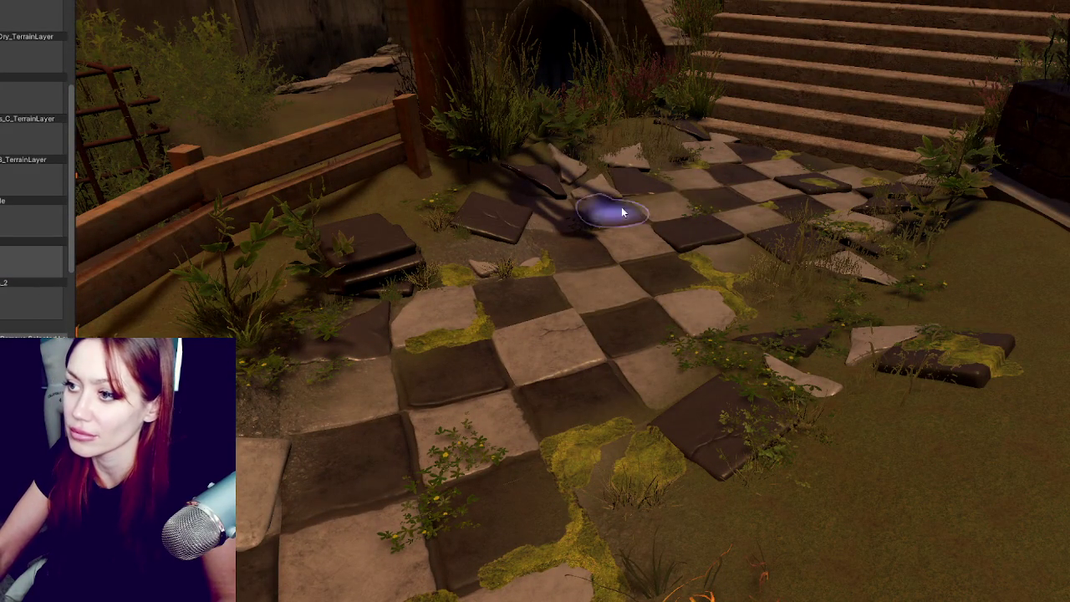
scroll(817, 219, down, 5)
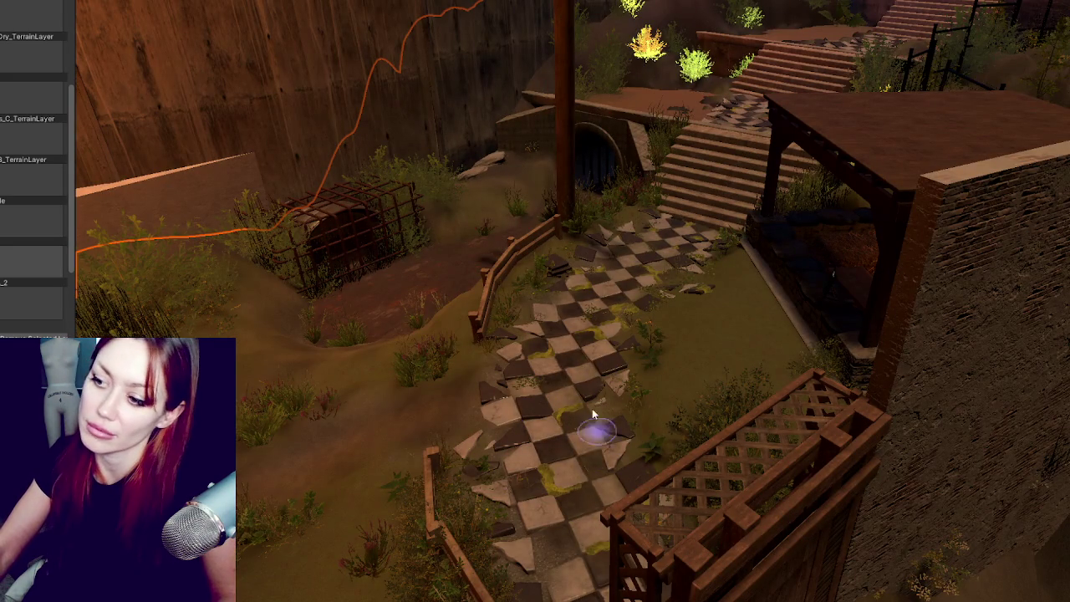
scroll(870, 342, down, 5)
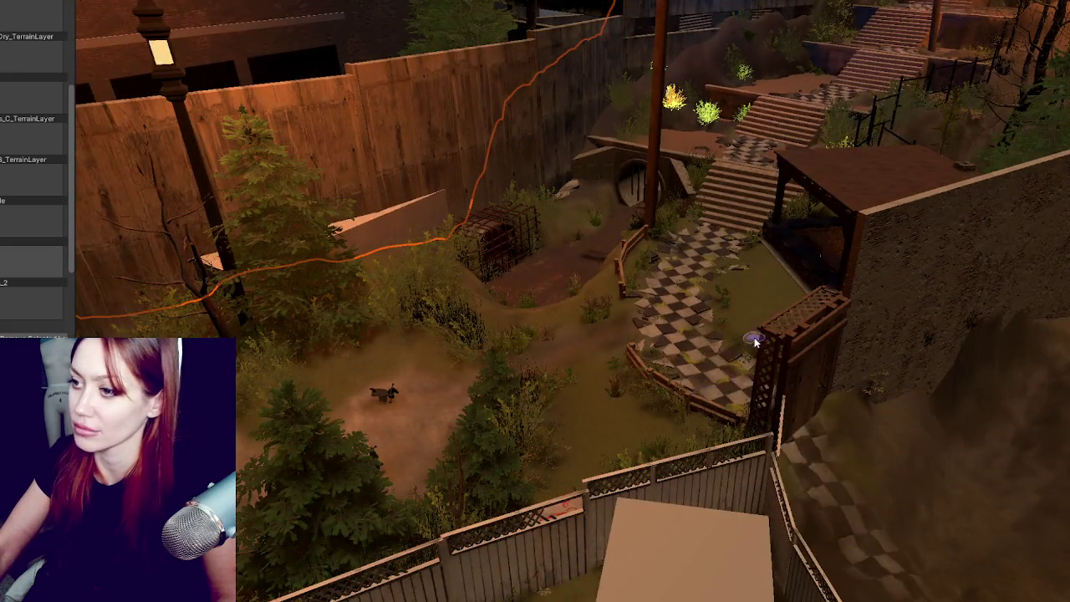
drag(753, 343, 714, 314)
mouse_move(843, 236)
mouse_down()
mouse_move(753, 309)
mouse_move(622, 330)
mouse_up()
drag(509, 377, 631, 326)
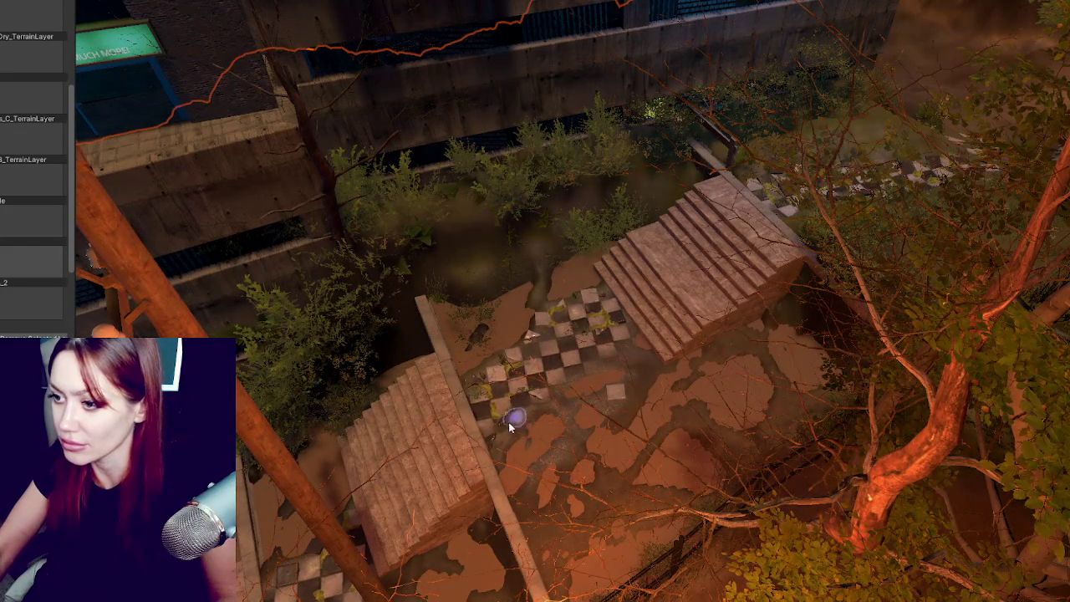
mouse_move(540, 302)
mouse_down()
mouse_move(668, 322)
mouse_move(545, 371)
mouse_move(568, 334)
mouse_move(597, 331)
mouse_up()
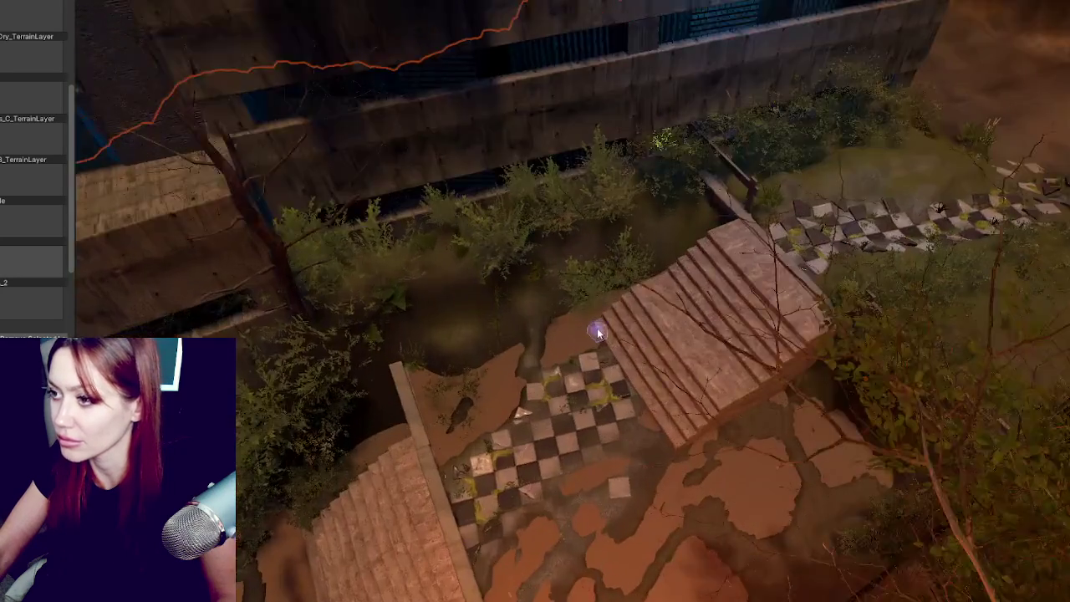
scroll(597, 331, down, 5)
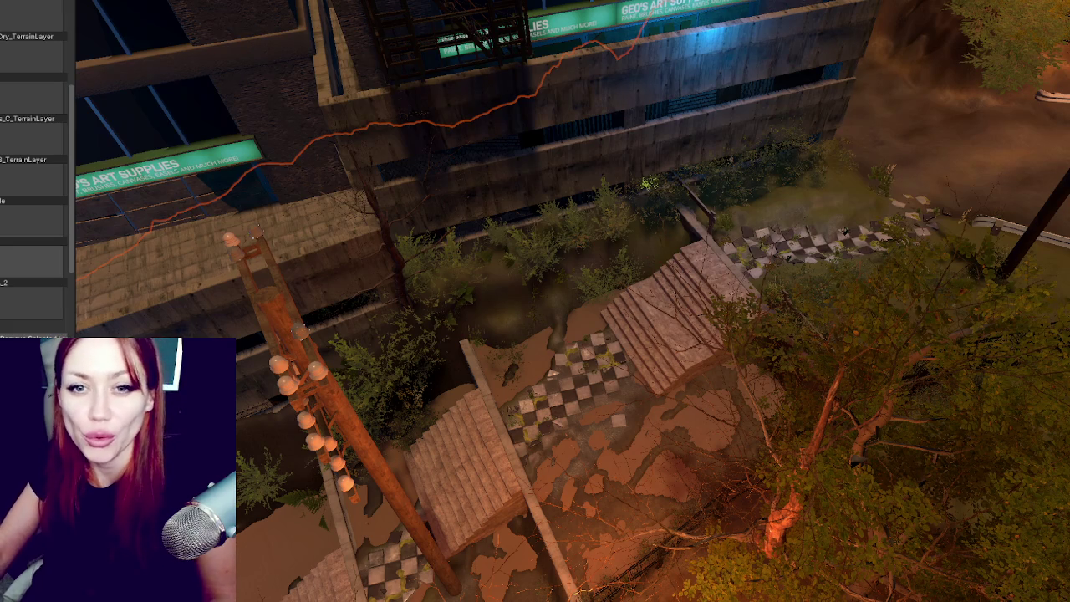
drag(90, 82, 136, 82)
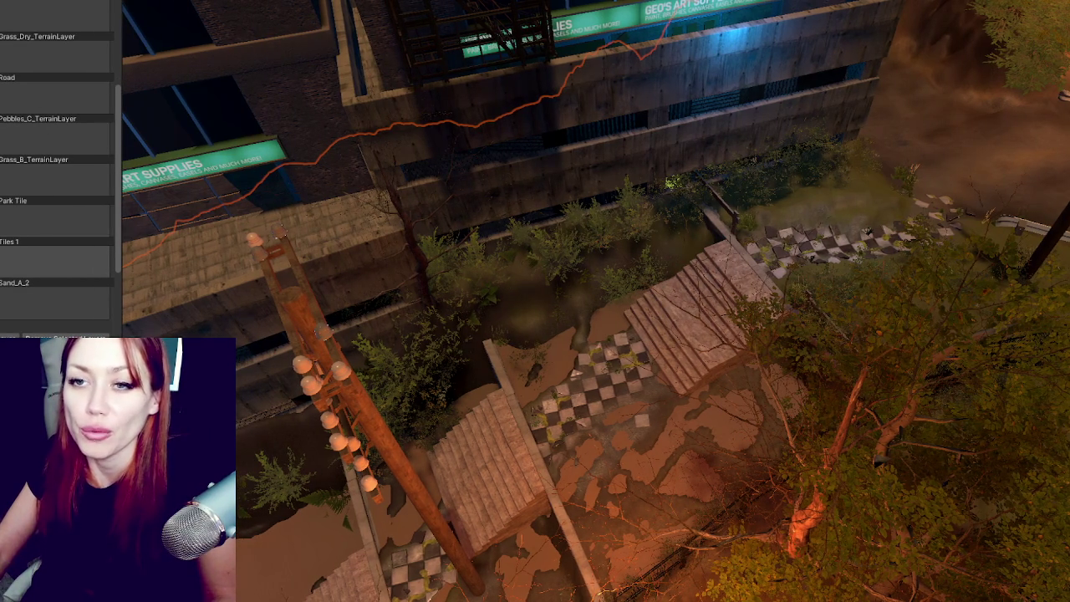
Step: Select the Bush_B bush by the path and frame it in the view
scroll(58, 167, up, 5)
scroll(493, 171, down, 10)
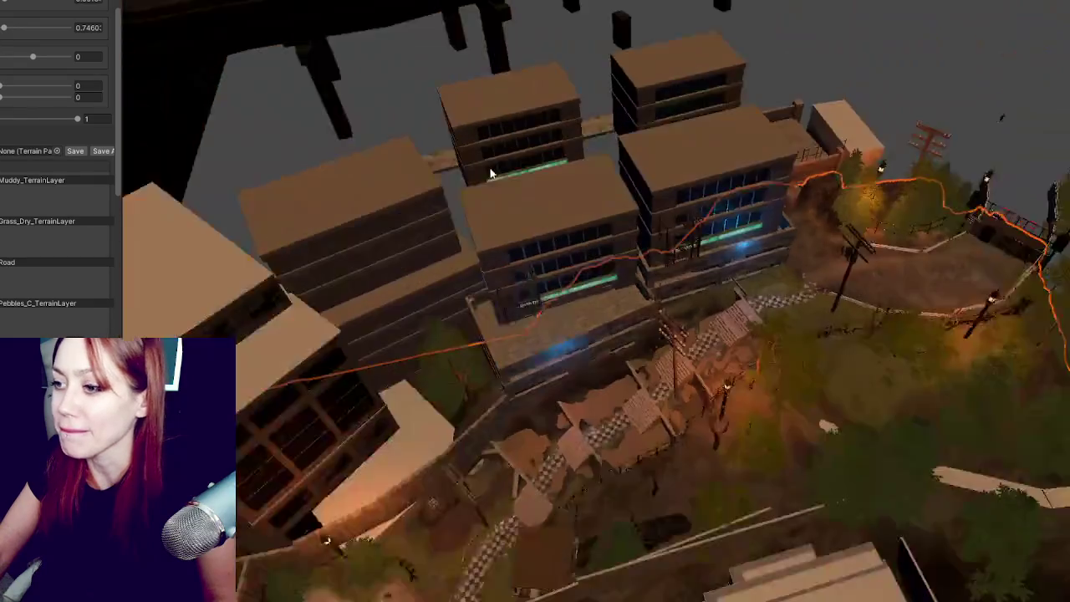
scroll(500, 173, down, 10)
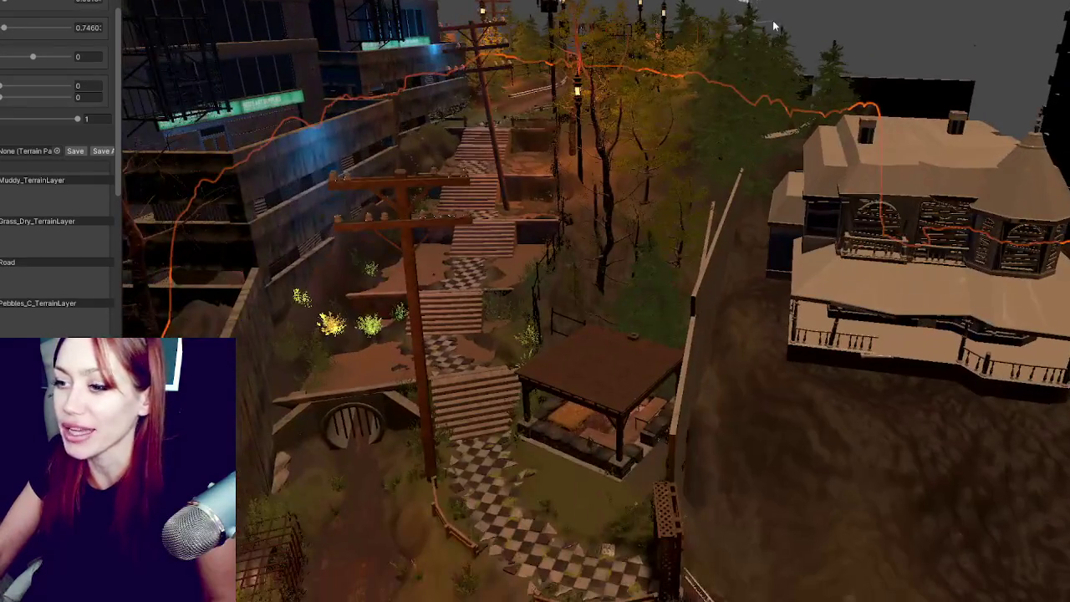
mouse_move(772, 25)
mouse_down()
mouse_move(723, 220)
mouse_move(755, 165)
mouse_up()
click(631, 359)
click(616, 361)
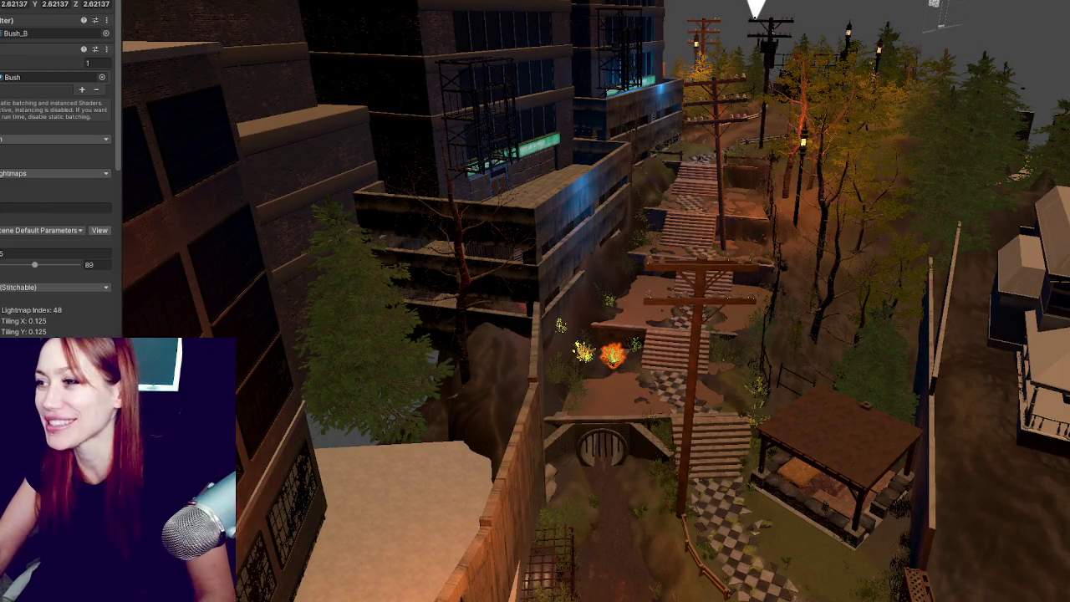
drag(851, 77, 451, 209)
key(f)
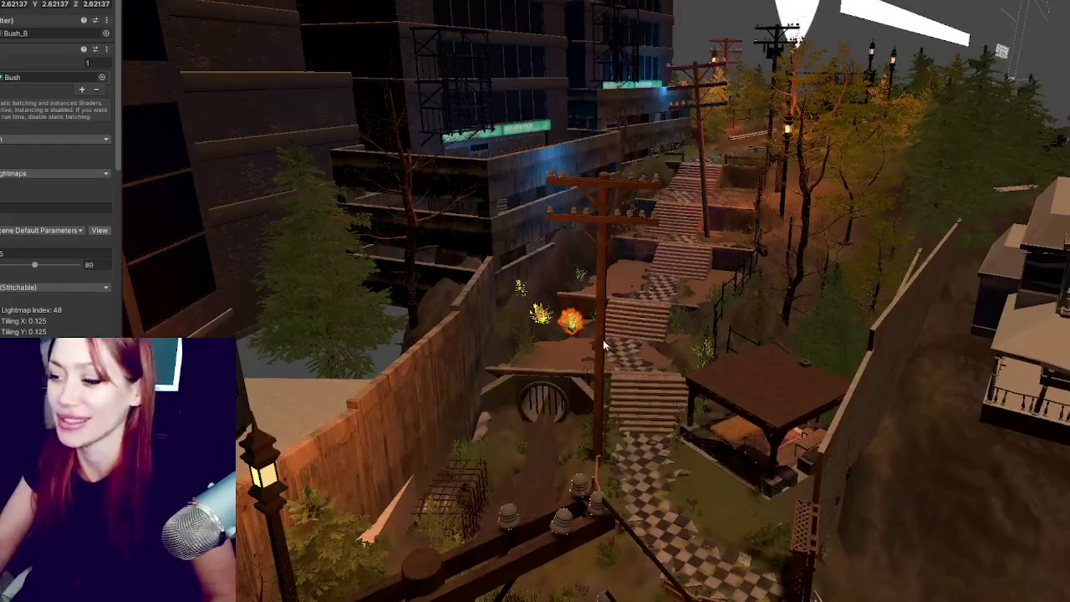
Step: Select the terrain, fly up to the fence wall, and select the rusty Grate1 cage
click(471, 502)
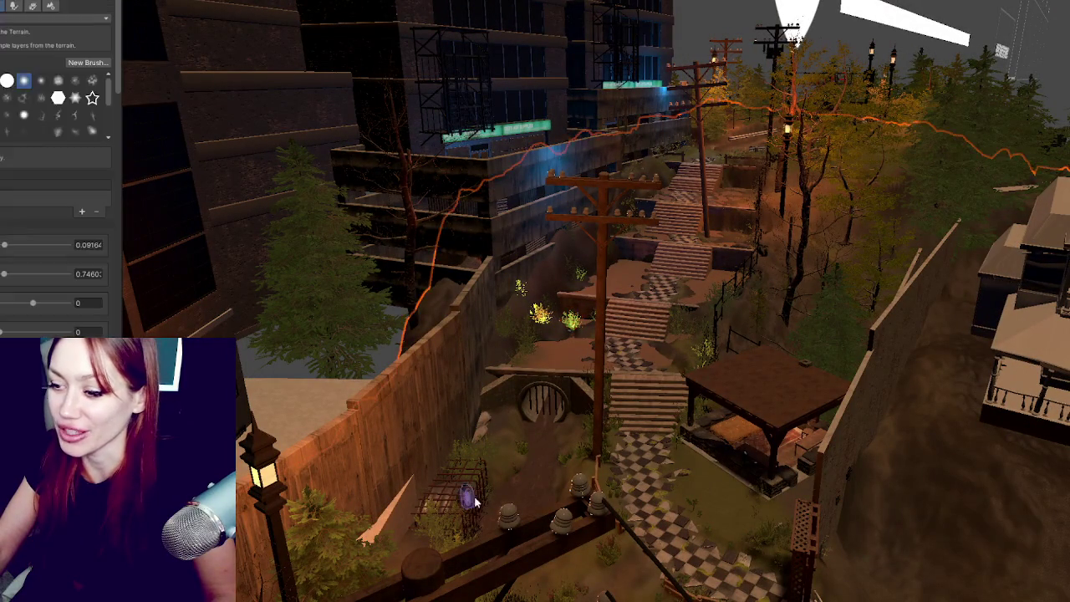
mouse_move(576, 428)
mouse_down()
mouse_move(715, 275)
mouse_move(627, 275)
mouse_move(502, 232)
mouse_move(605, 259)
mouse_up()
click(832, 293)
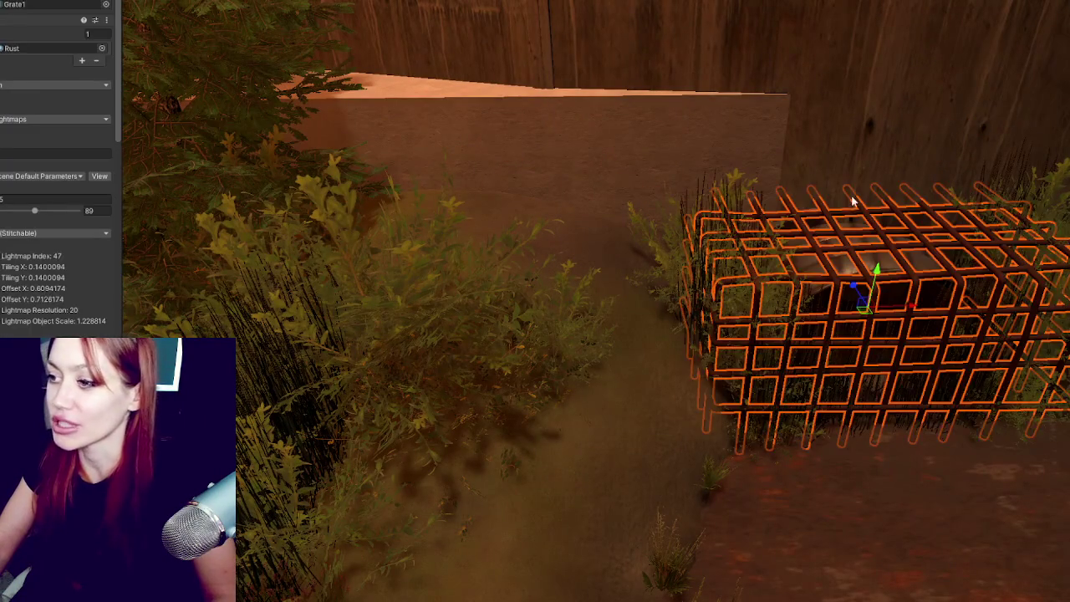
key(f)
scroll(683, 276, down, 5)
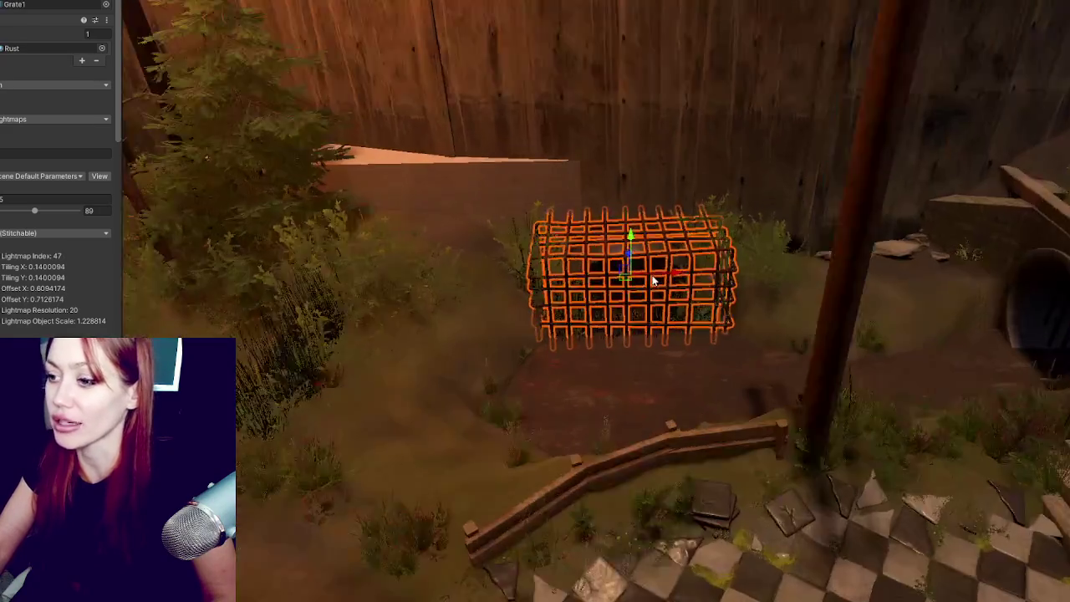
scroll(1026, 297, up, 4)
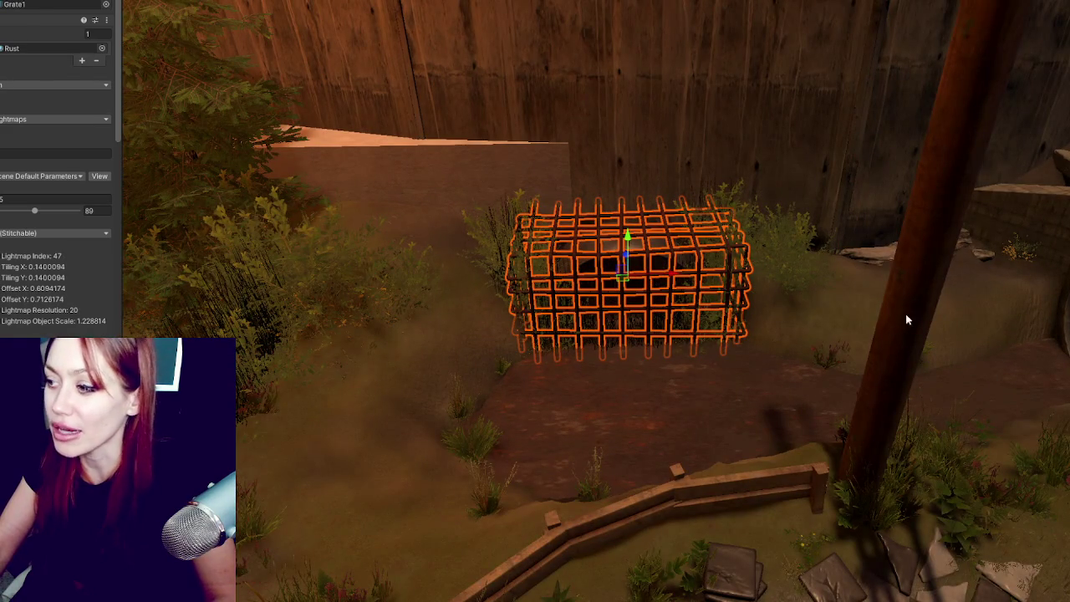
mouse_move(905, 313)
mouse_down()
mouse_move(753, 316)
mouse_move(817, 310)
mouse_up()
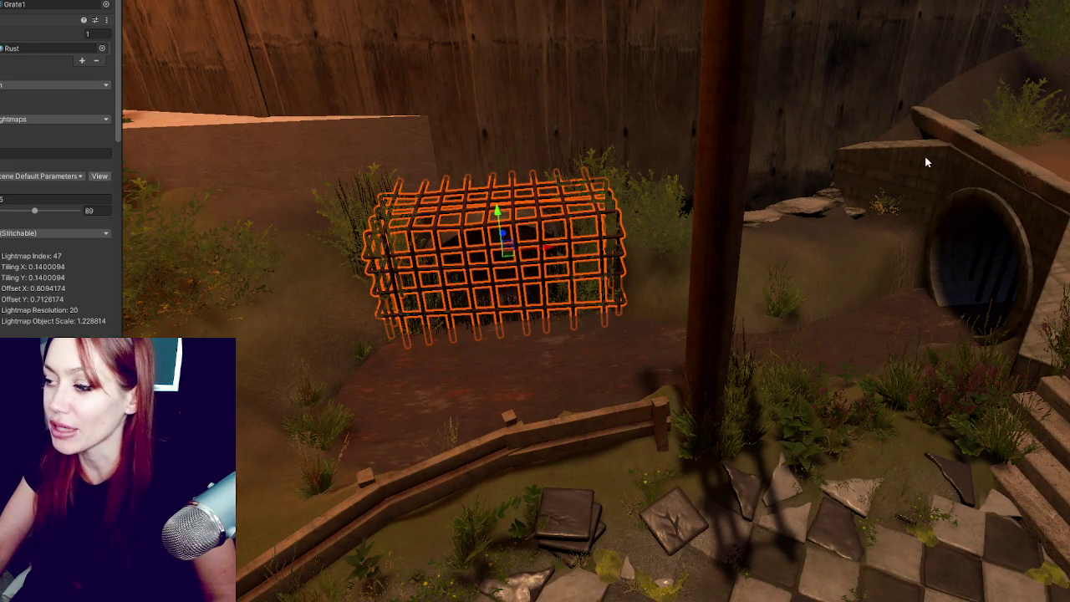
scroll(1003, 349, up, 2)
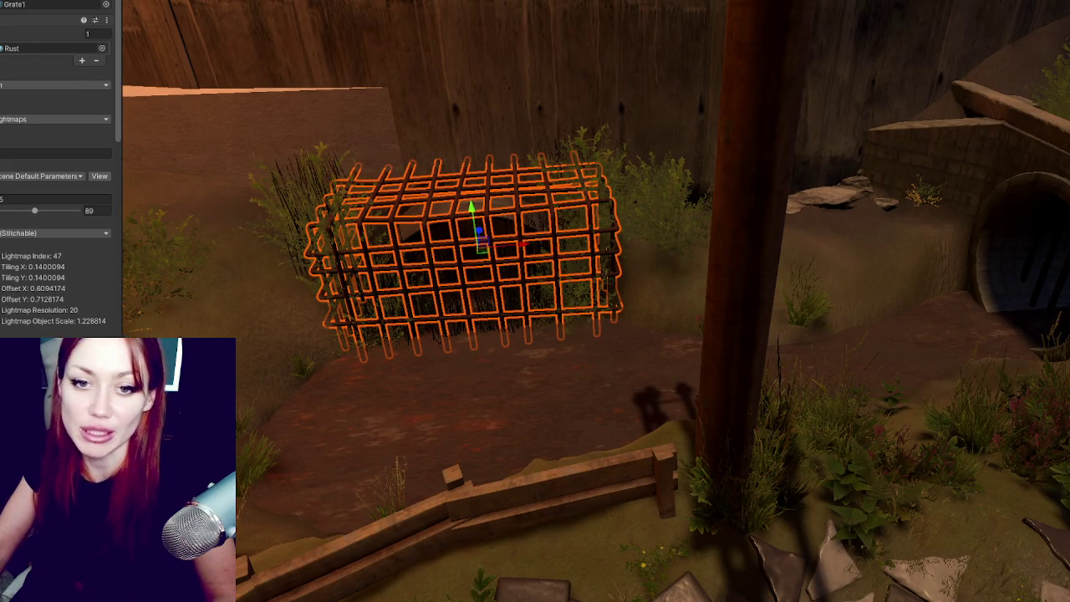
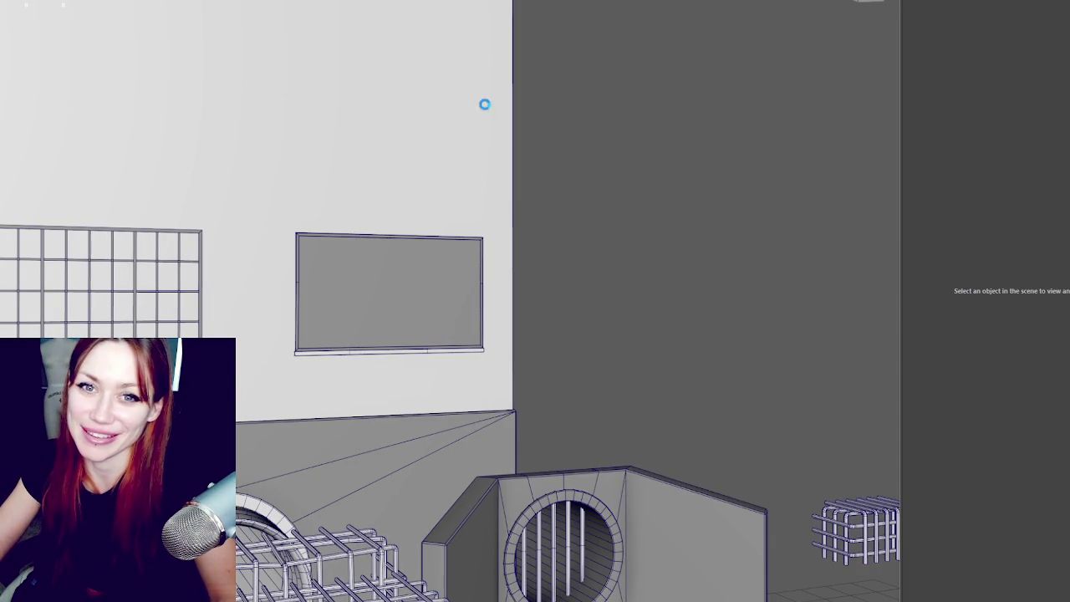
Step: Orbit the view from above to inspect the round pipe cylinder near the windows and cage
scroll(605, 114, down, 3)
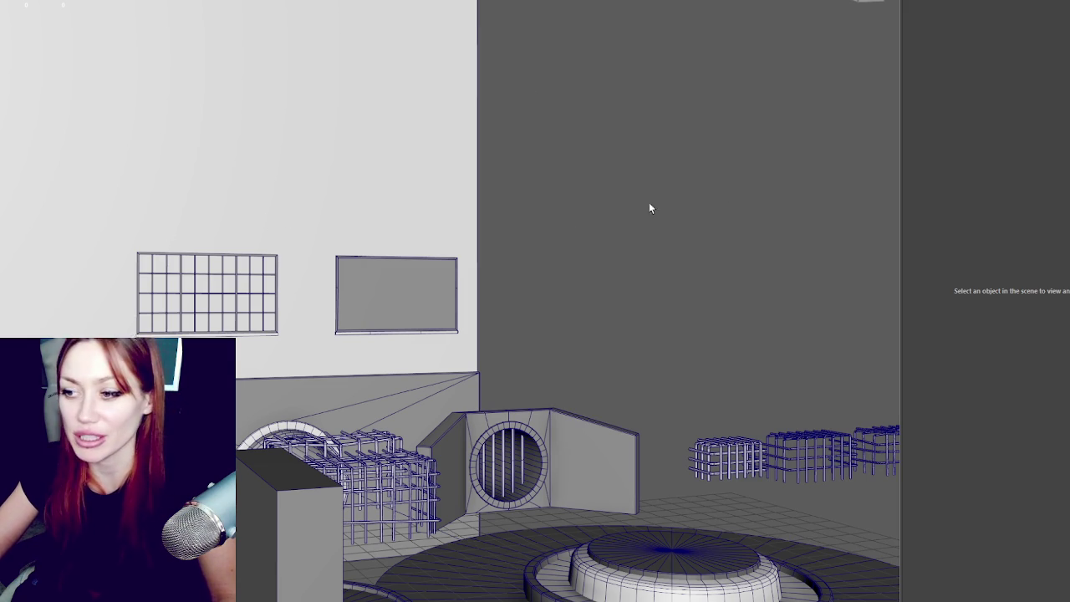
scroll(571, 220, down, 3)
drag(571, 220, 453, 434)
scroll(454, 434, up, 3)
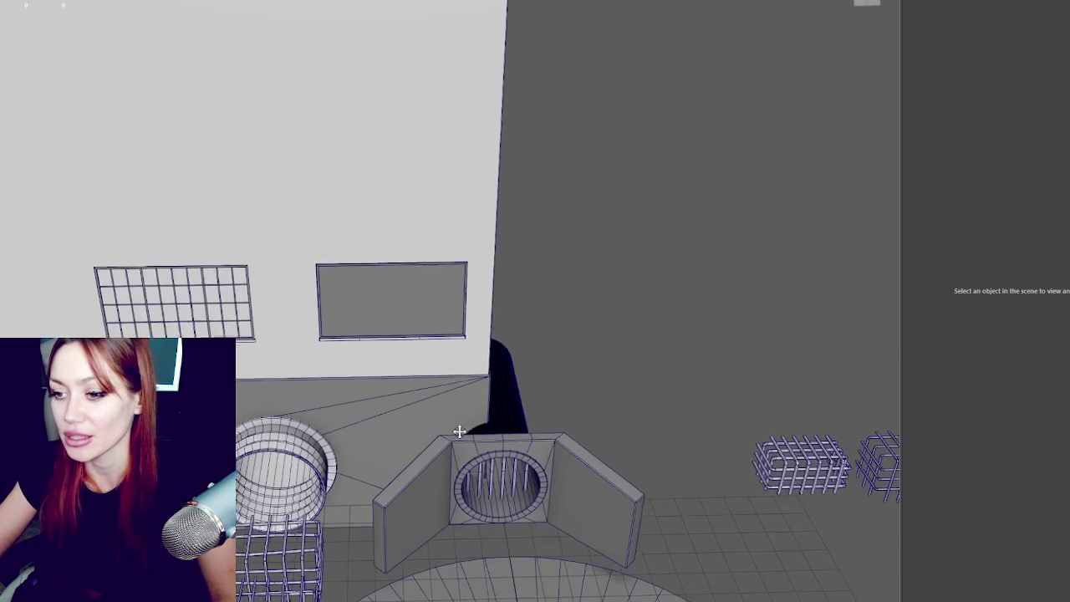
click(301, 276)
scroll(332, 302, up, 2)
scroll(331, 302, up, 5)
mouse_move(521, 303)
mouse_down()
mouse_move(563, 282)
mouse_move(437, 246)
mouse_move(482, 253)
mouse_move(342, 258)
mouse_move(418, 301)
mouse_move(502, 327)
mouse_move(456, 334)
mouse_move(501, 339)
mouse_move(444, 346)
mouse_move(525, 345)
mouse_up()
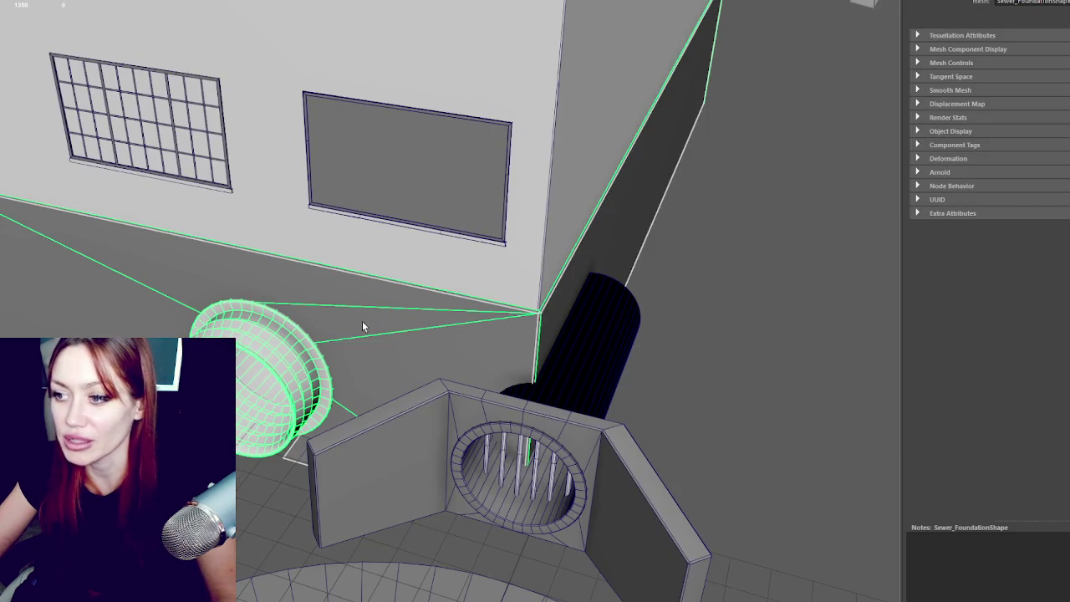
mouse_move(362, 321)
mouse_down()
mouse_move(454, 279)
mouse_move(415, 301)
mouse_up()
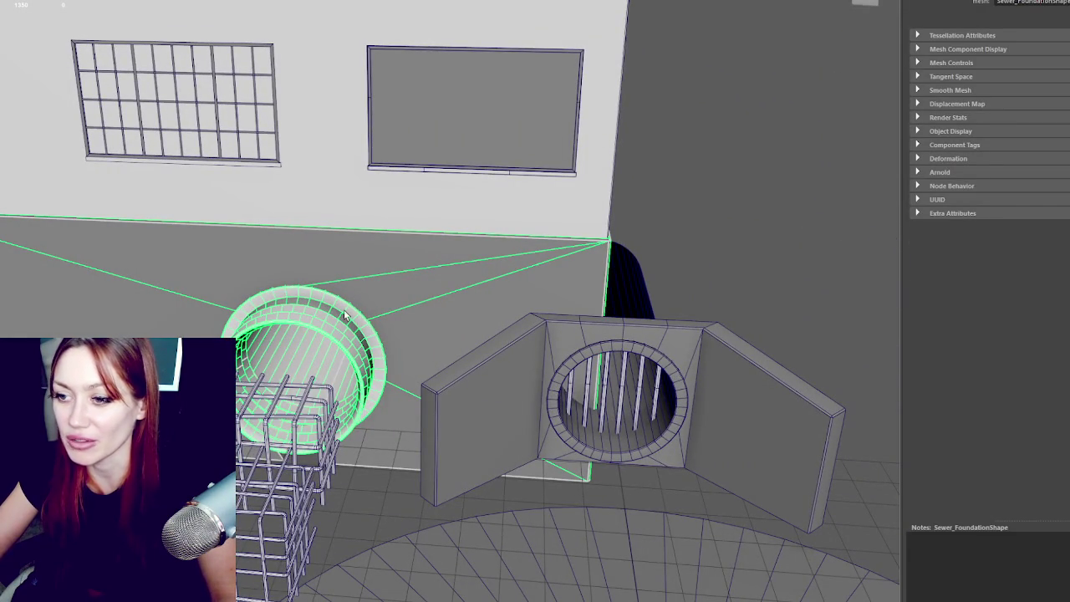
click(750, 236)
click(333, 316)
scroll(333, 316, down, 2)
drag(342, 334, 373, 311)
Step: Check the middle and left grate cages from a new angle, leaving nothing selected
click(301, 364)
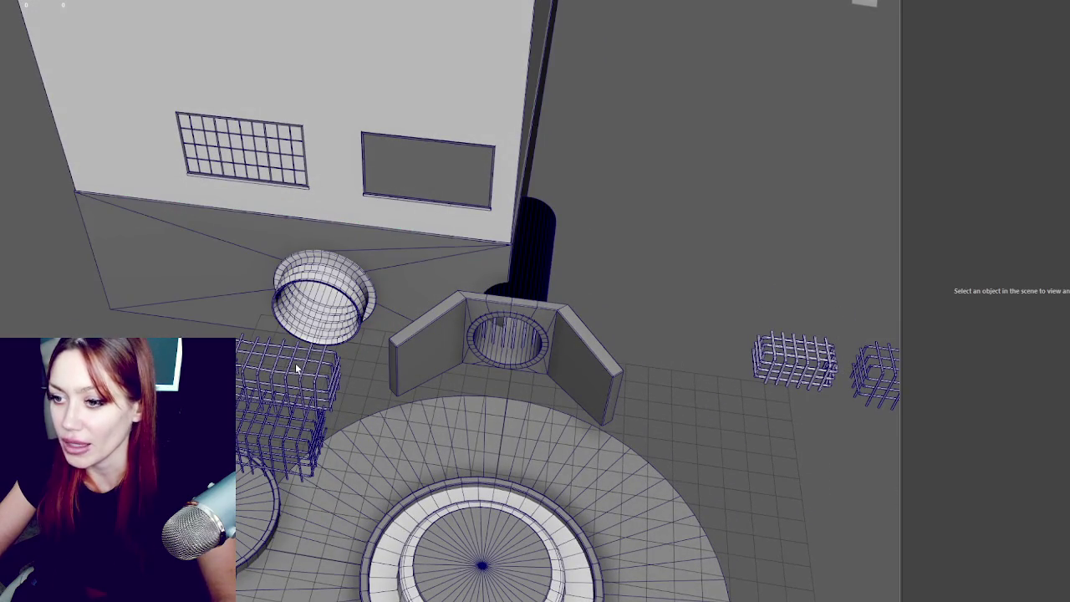
click(815, 372)
mouse_move(812, 373)
mouse_down()
mouse_move(716, 315)
mouse_move(633, 287)
mouse_up()
click(716, 317)
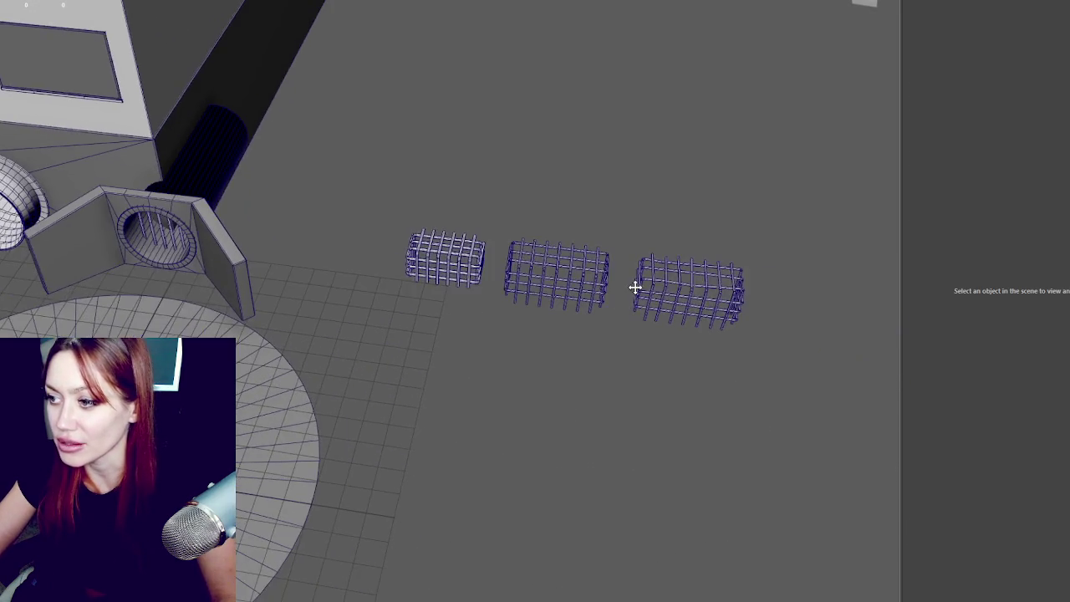
drag(349, 201, 621, 255)
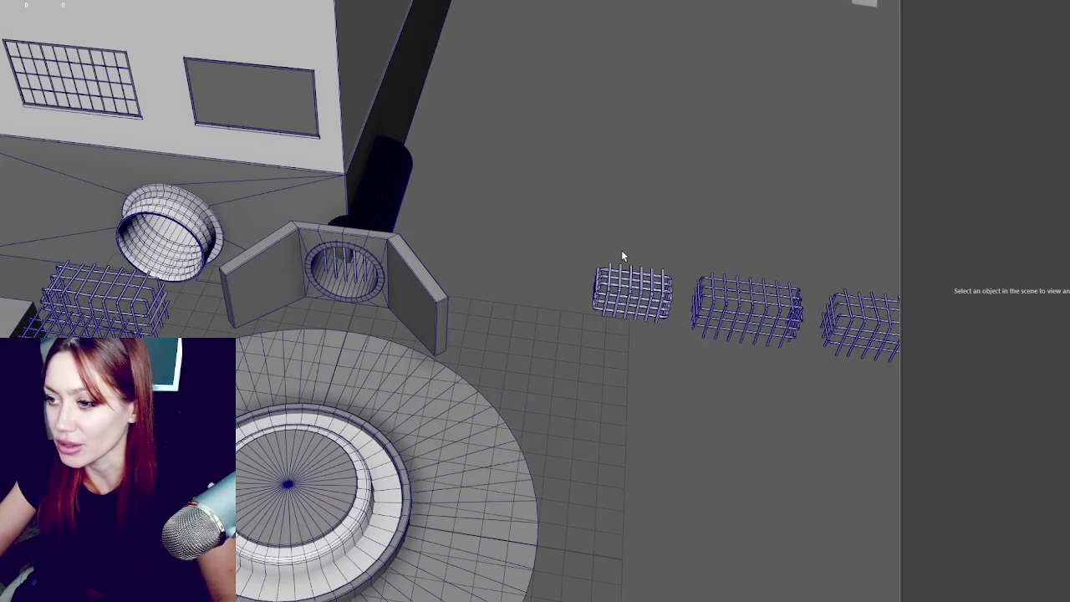
click(632, 296)
click(662, 370)
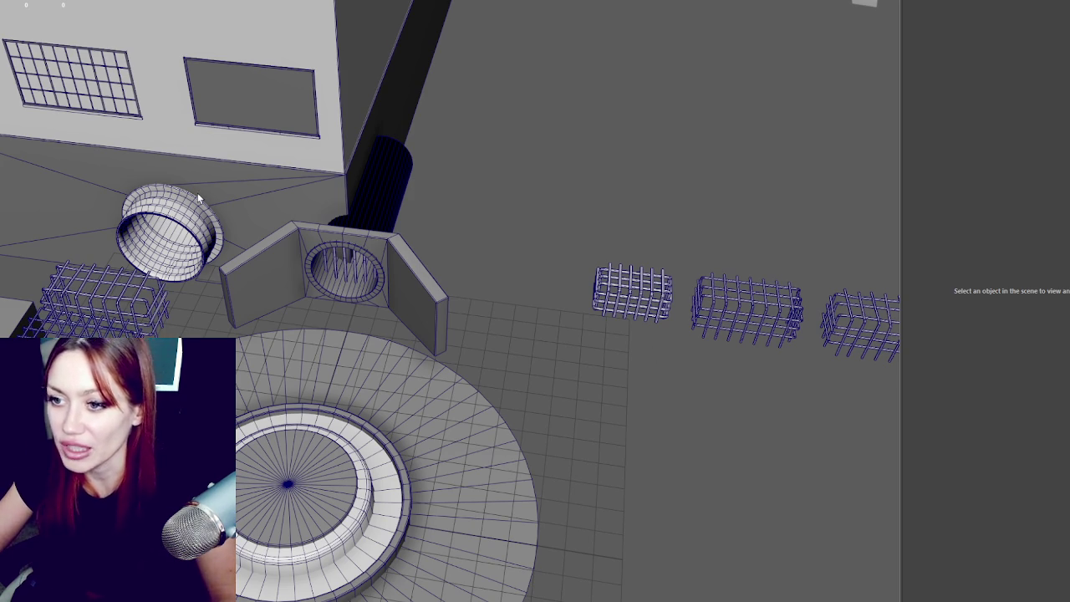
Step: Move the pipe ring from beside the building over next to the grate cages
click(193, 214)
key(w)
click(181, 32)
drag(563, 99, 537, 96)
Step: Shorten the pipe by pulling its far-end vertices inward
right_click(780, 147)
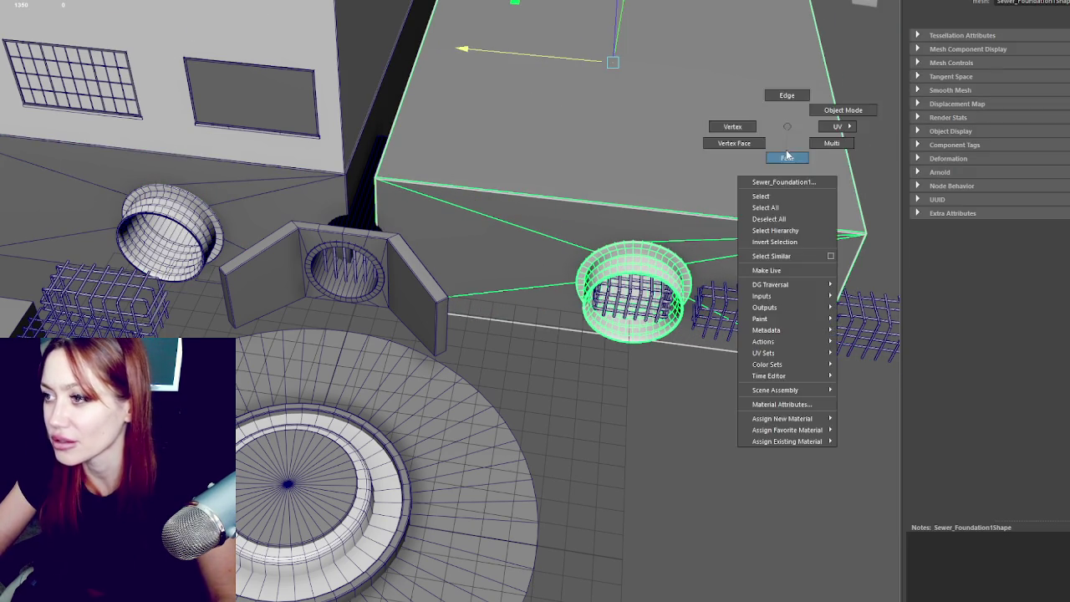
mouse_move(729, 150)
mouse_down()
mouse_move(688, 115)
mouse_move(643, 153)
mouse_move(621, 245)
mouse_up()
right_click(621, 245)
click(566, 246)
drag(535, 220, 738, 509)
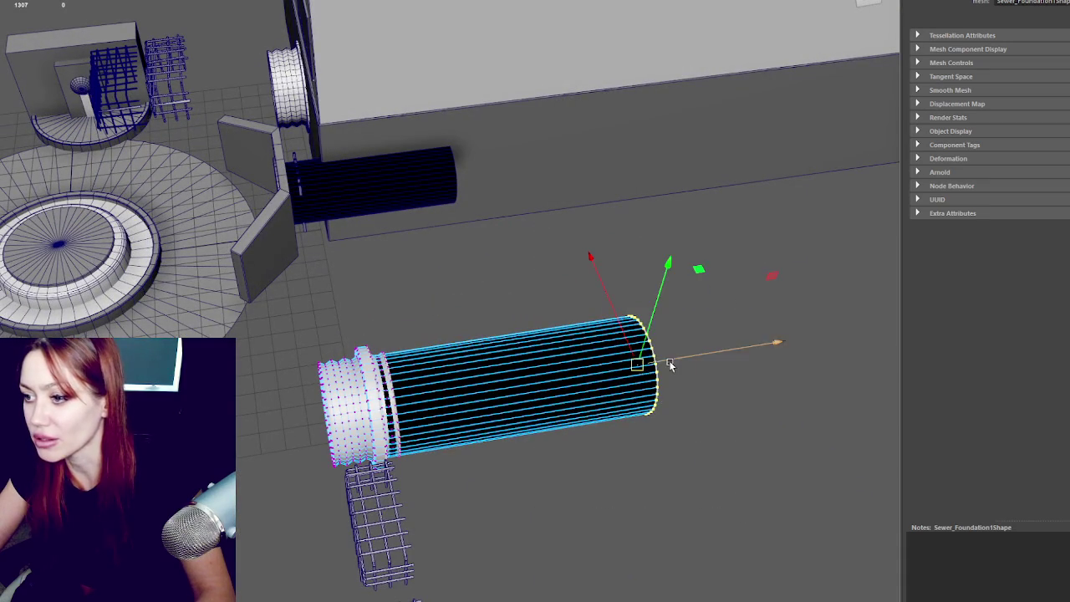
drag(664, 365, 421, 394)
key(F8)
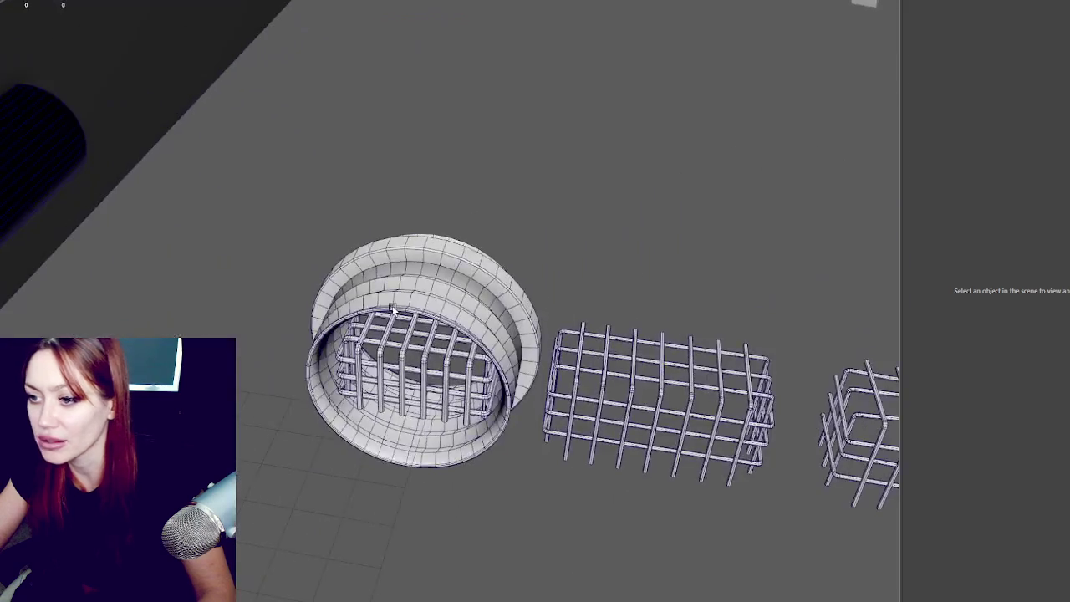
Step: Shrink the pipe ring and lower it into the left grate cage
click(393, 309)
key(w)
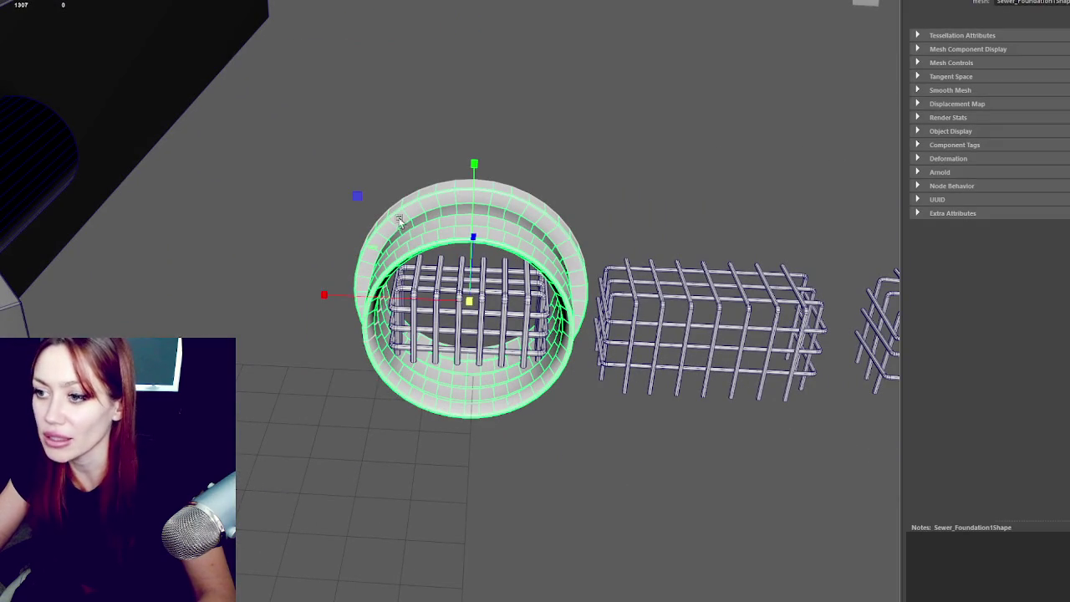
mouse_move(461, 300)
mouse_down()
mouse_move(424, 296)
mouse_move(371, 323)
mouse_up()
key(w)
mouse_move(478, 222)
mouse_down()
mouse_move(471, 242)
mouse_move(476, 211)
mouse_up()
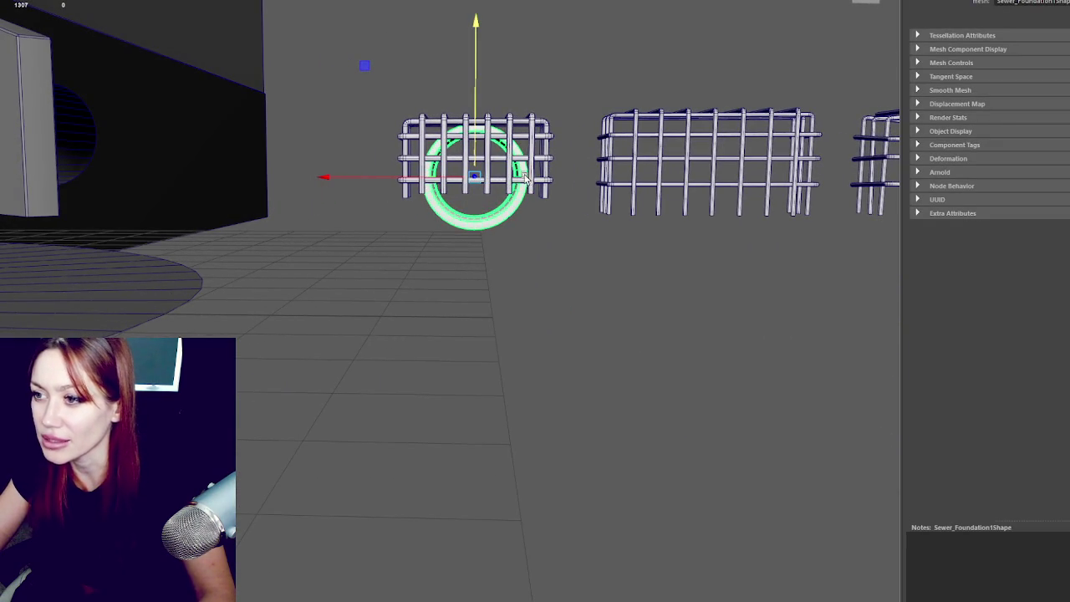
drag(525, 172, 504, 150)
drag(465, 189, 471, 168)
key(ctrl+z)
key(ctrl+z)
key(ctrl+z)
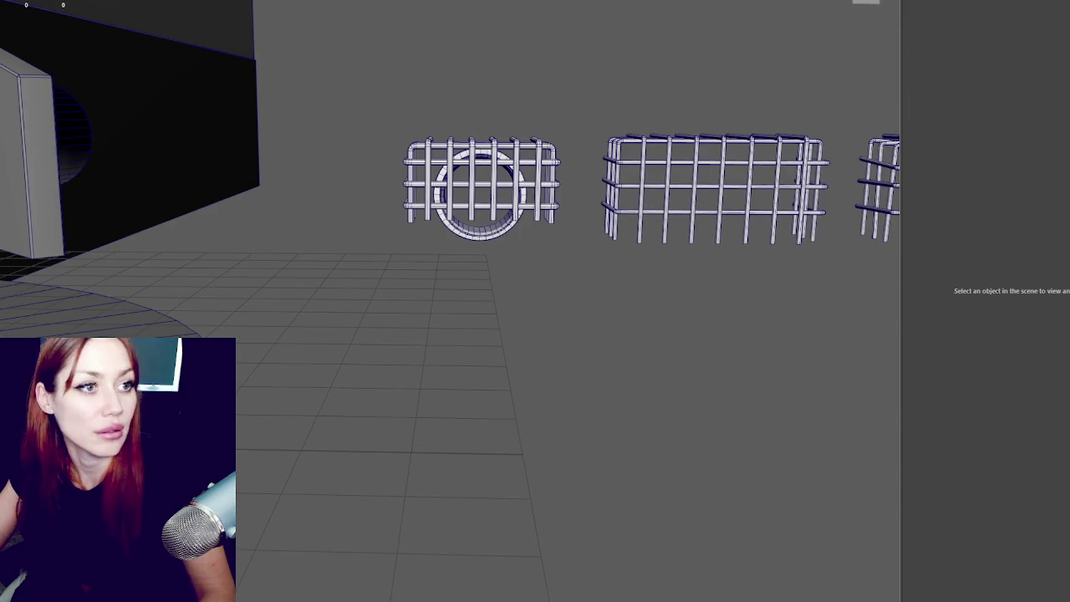
scroll(754, 220, up, 5)
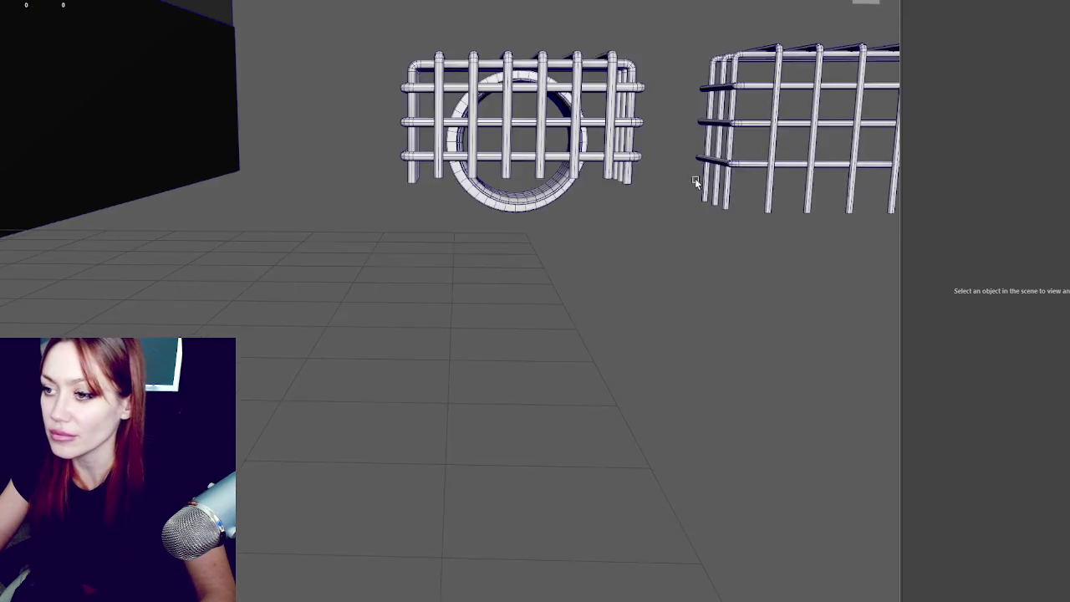
Step: Stretch the left grate cage's bars downward by dragging its bottom row of vertices
click(521, 229)
scroll(527, 188, up, 3)
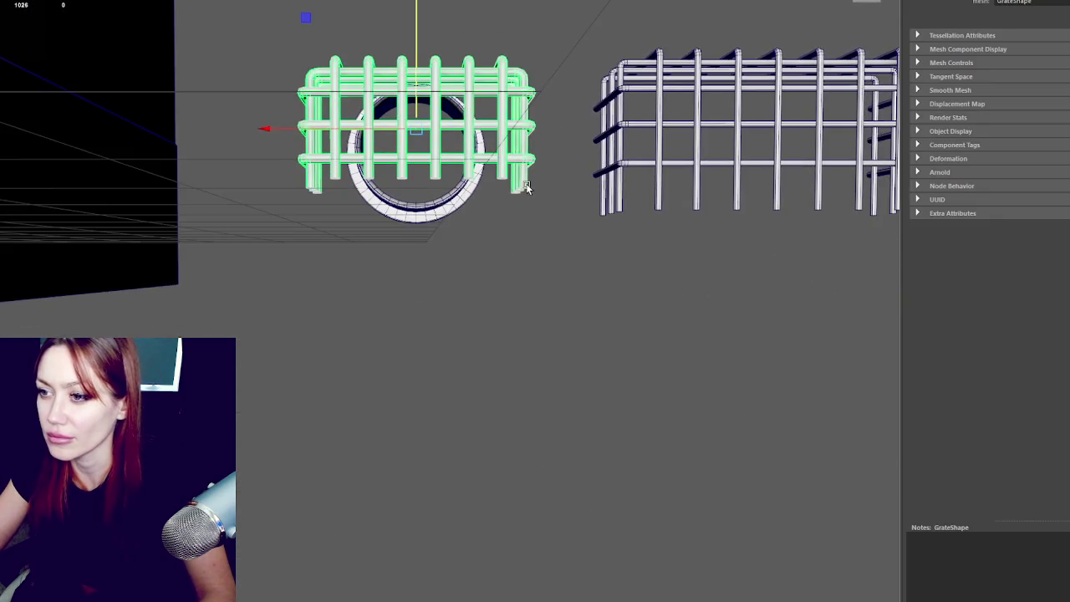
key(F9)
drag(337, 249, 551, 215)
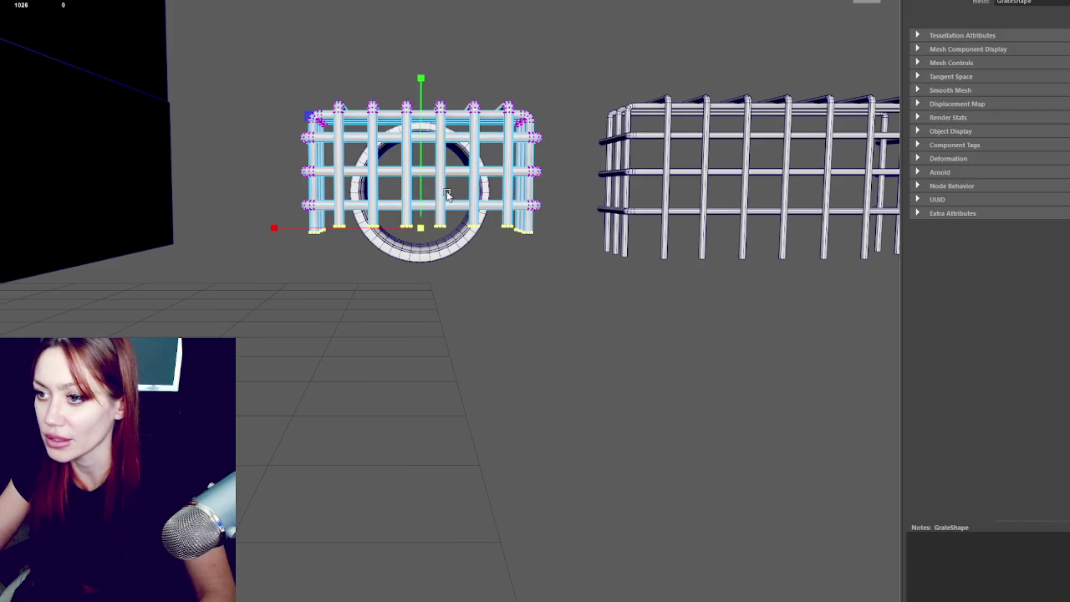
drag(419, 215, 420, 286)
key(F8)
Step: Duplicate the cage below the original, delete its lower vertical bars and raise the bottom bar loop
key(ctrl+d)
drag(421, 84, 421, 181)
key(F10)
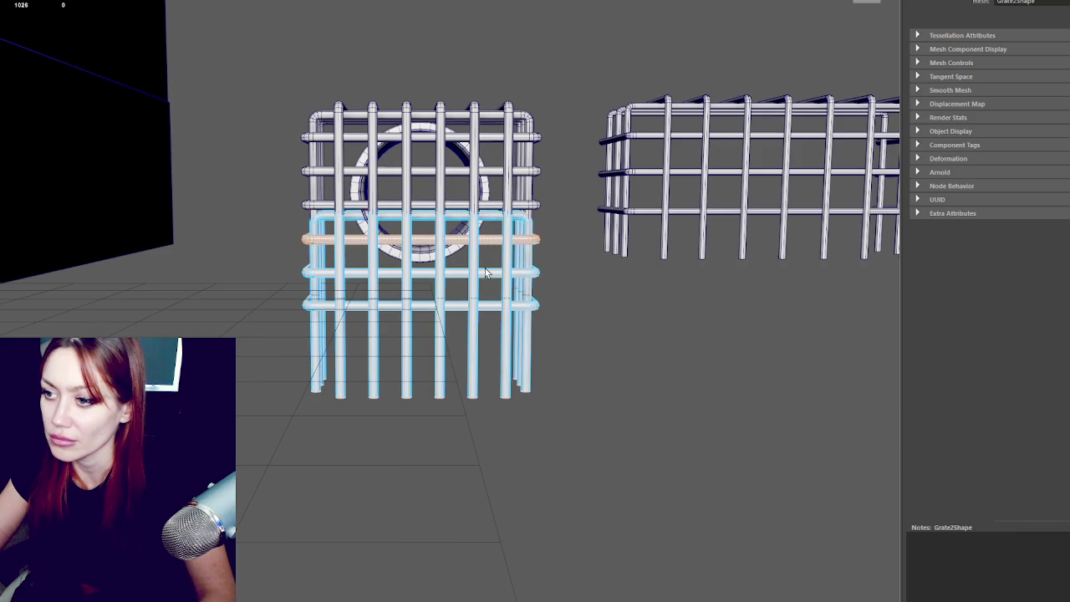
shift+double_click(491, 305)
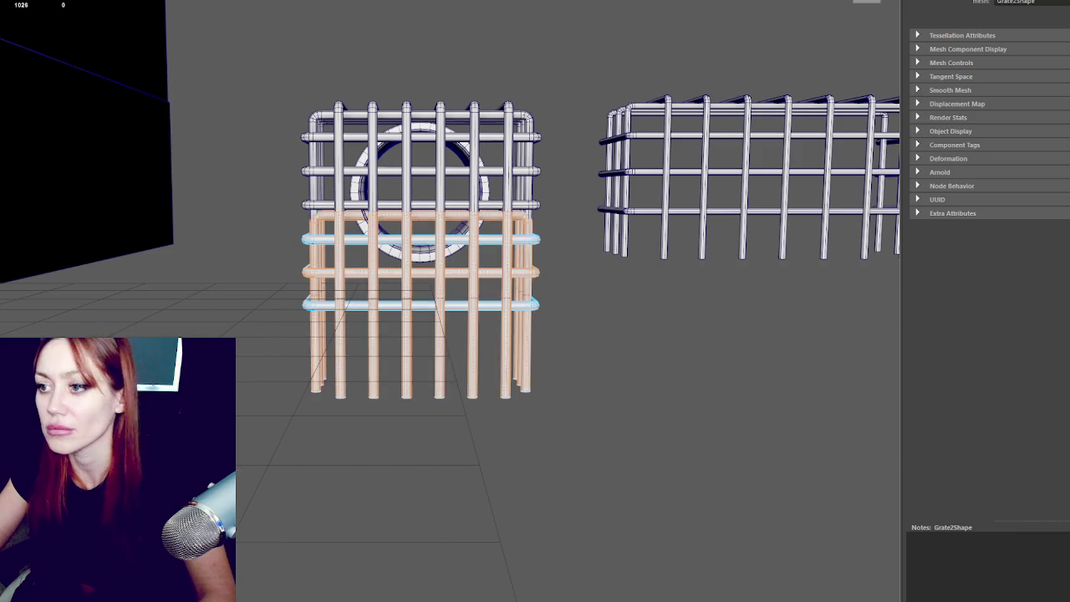
key(Delete)
double_click(492, 306)
drag(454, 261, 451, 237)
double_click(451, 239)
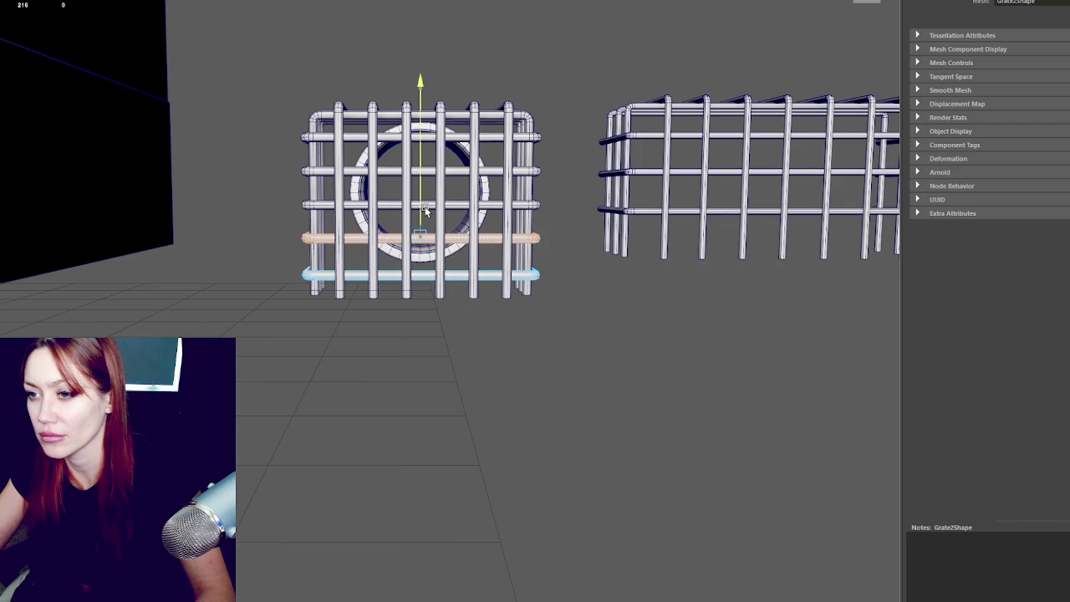
double_click(425, 274)
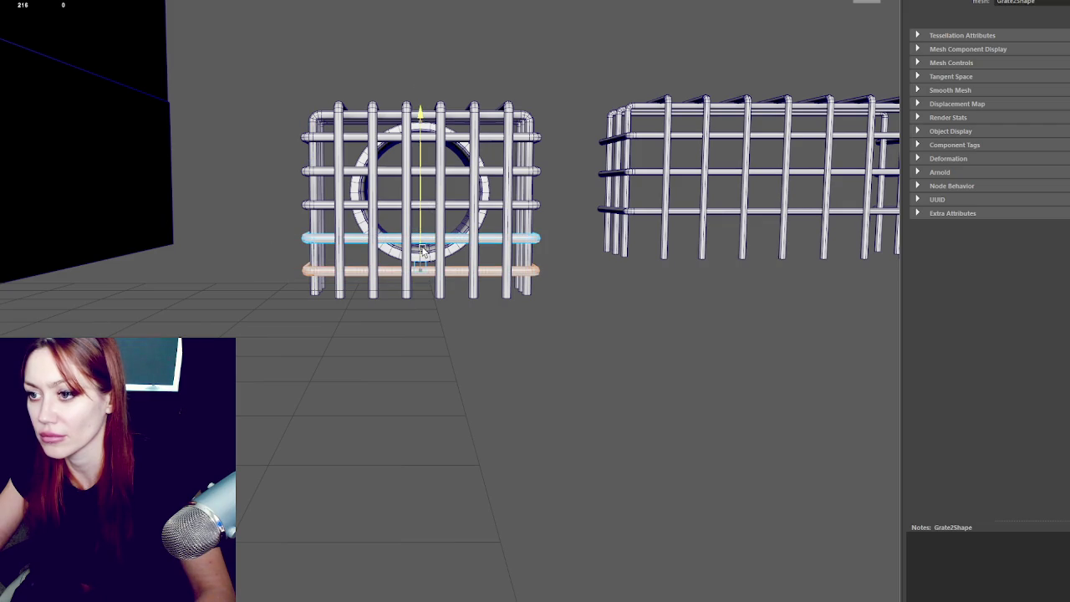
Step: Select the original cage and ring, then move up the hierarchy to the whole SewerFountain group
click(491, 167)
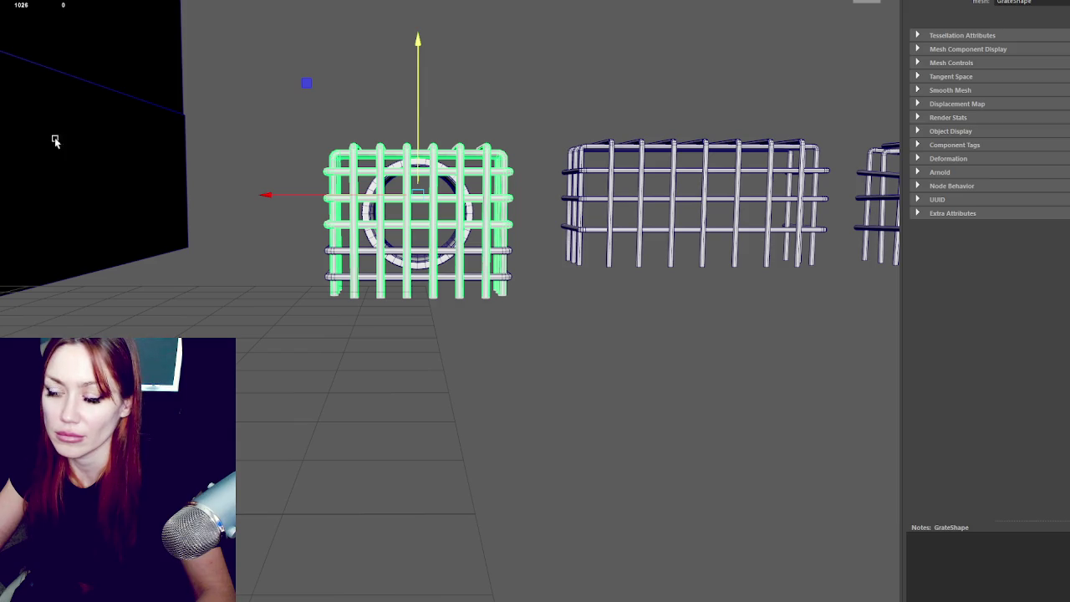
click(418, 266)
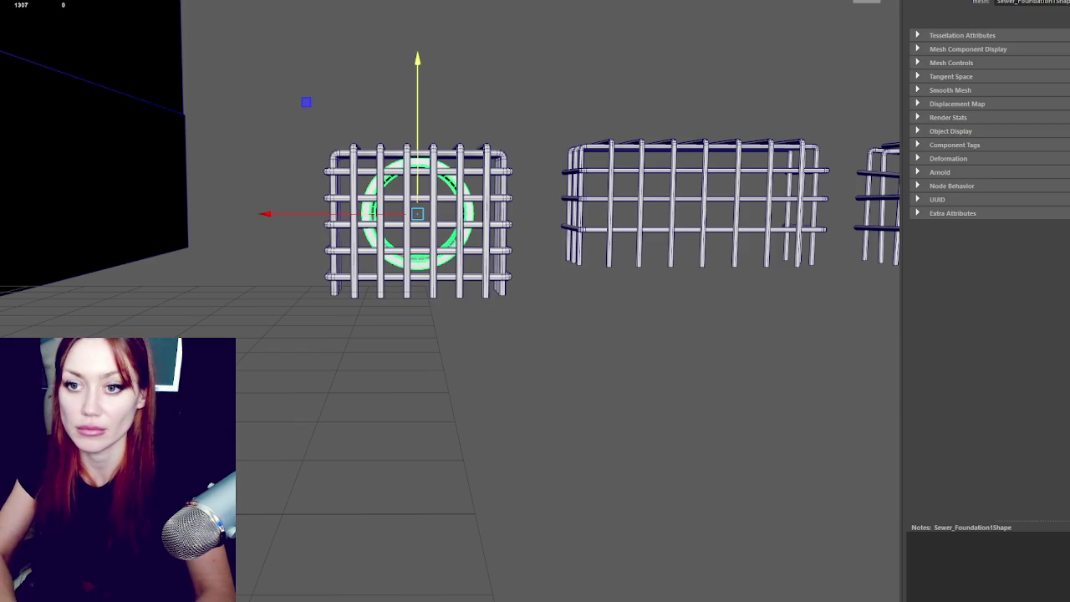
key(ctrl+z)
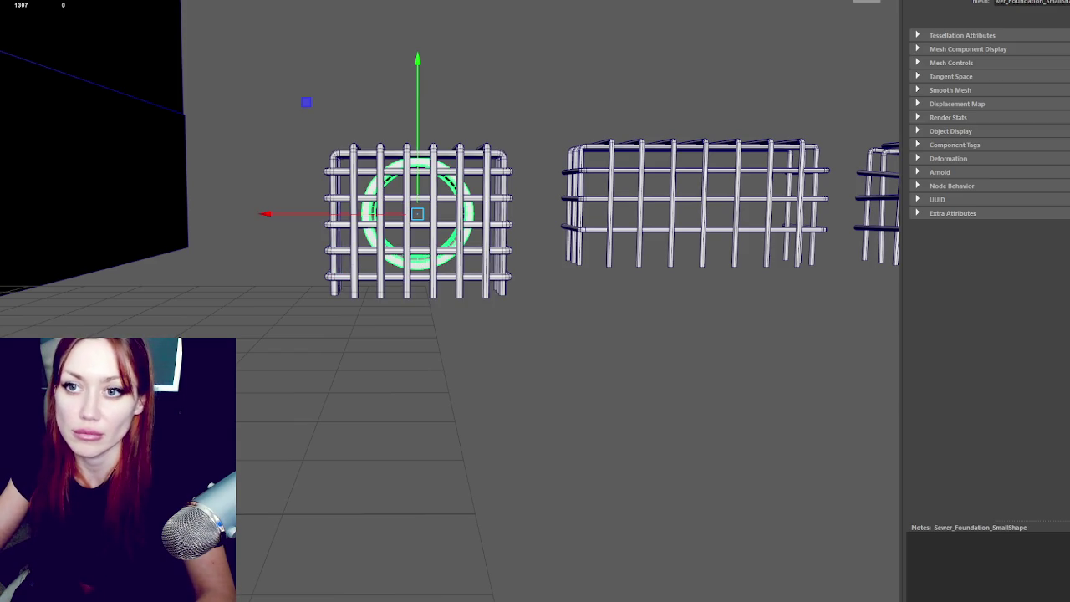
key(ctrl+z)
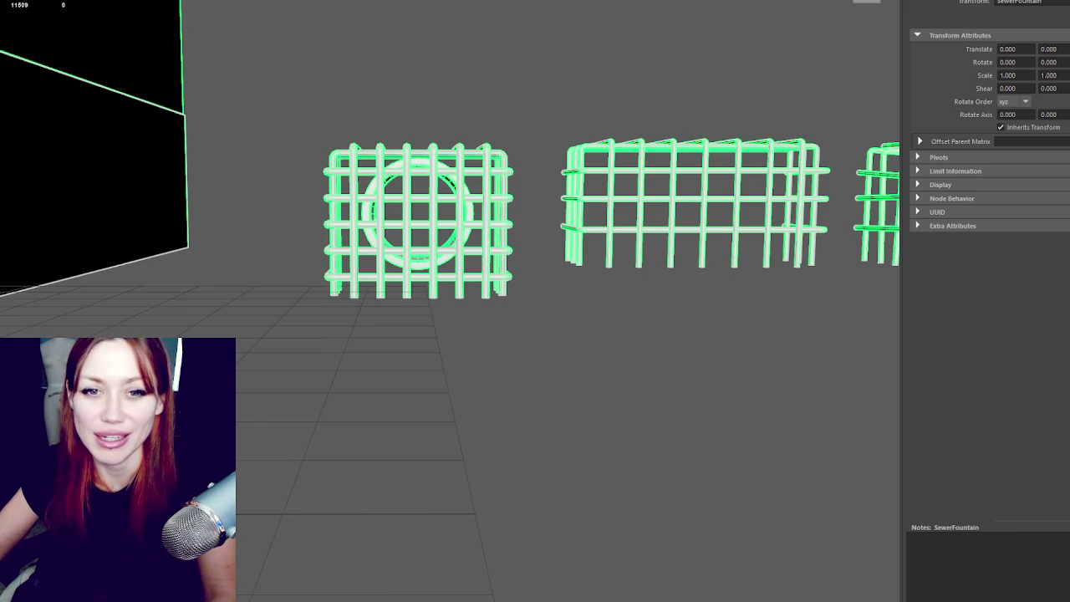
Step: Deselect the grate cages by clicking empty viewport space
click(241, 299)
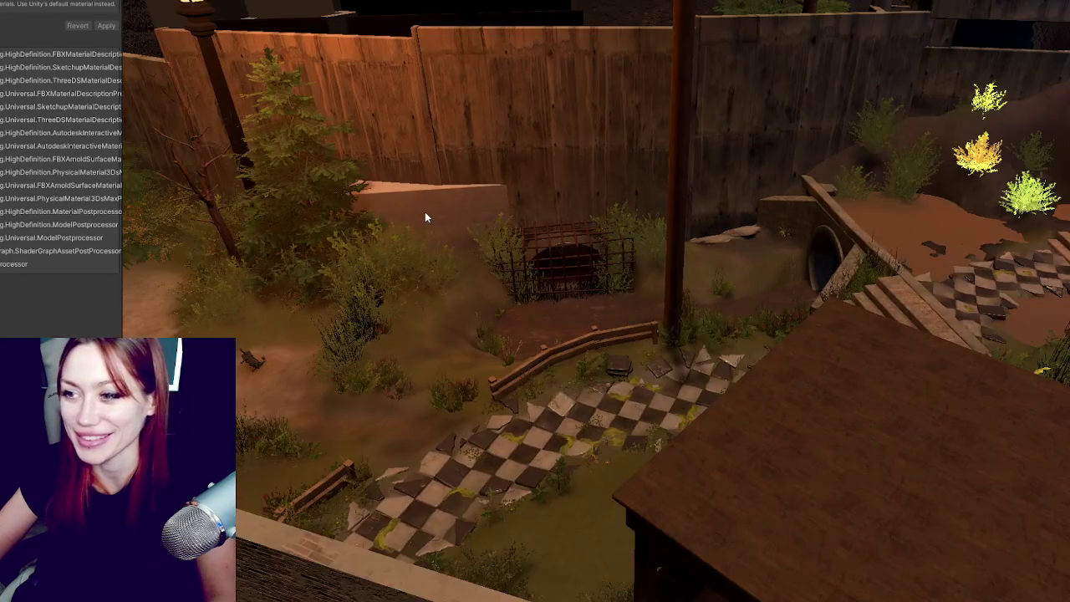
Step: Hide the Sewer_Foundation slab and the old Grate1 metal grate in the pit
click(424, 212)
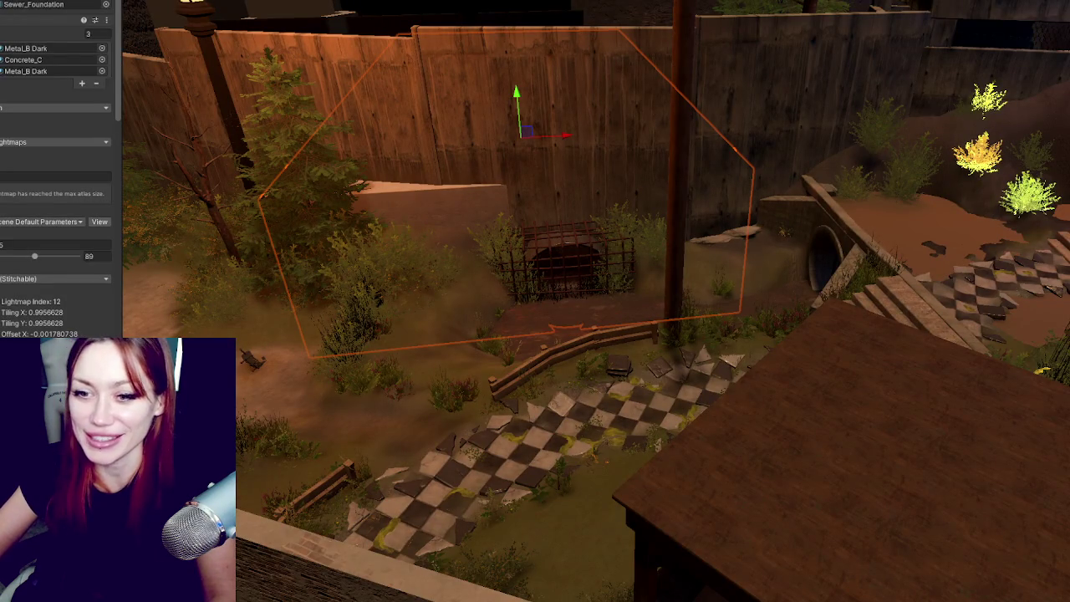
key(h)
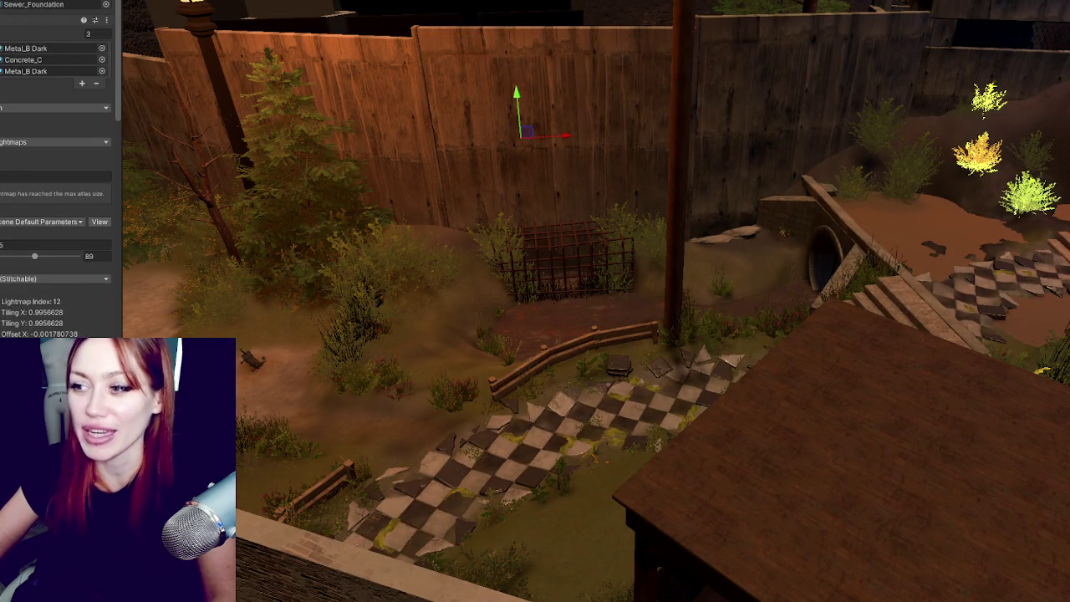
click(583, 248)
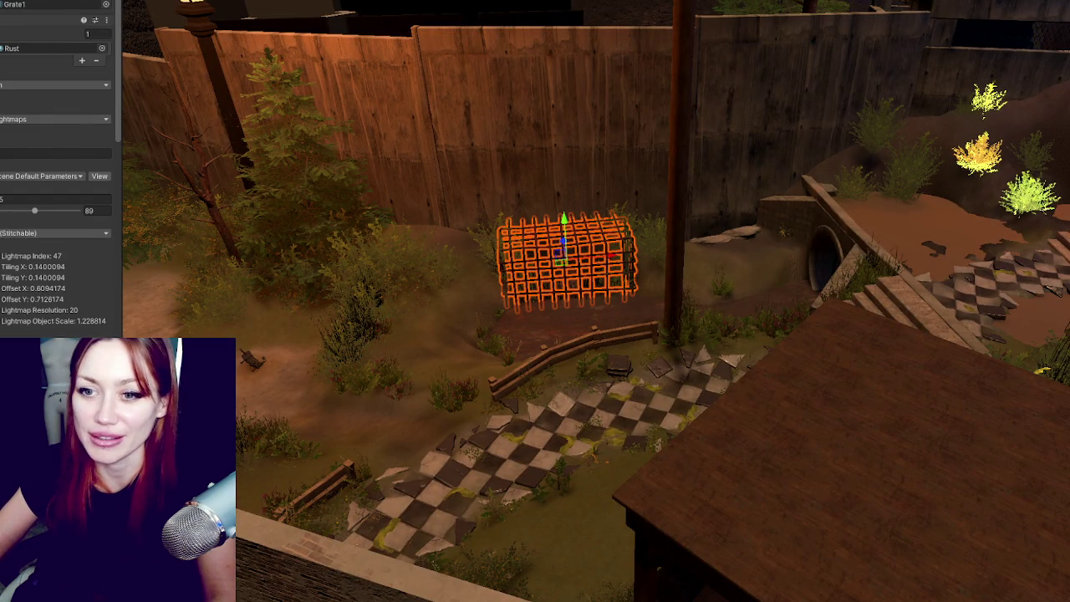
key(h)
Step: Frame the grass in the pit and inspect the Sewer pipe and Sewer_Foundation wall
click(548, 276)
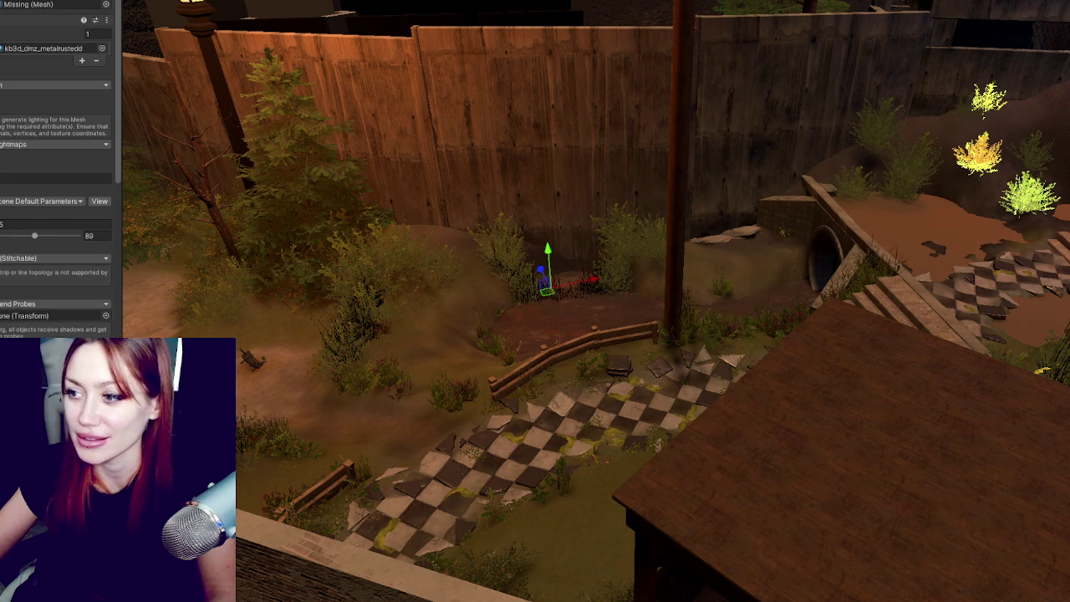
key(f)
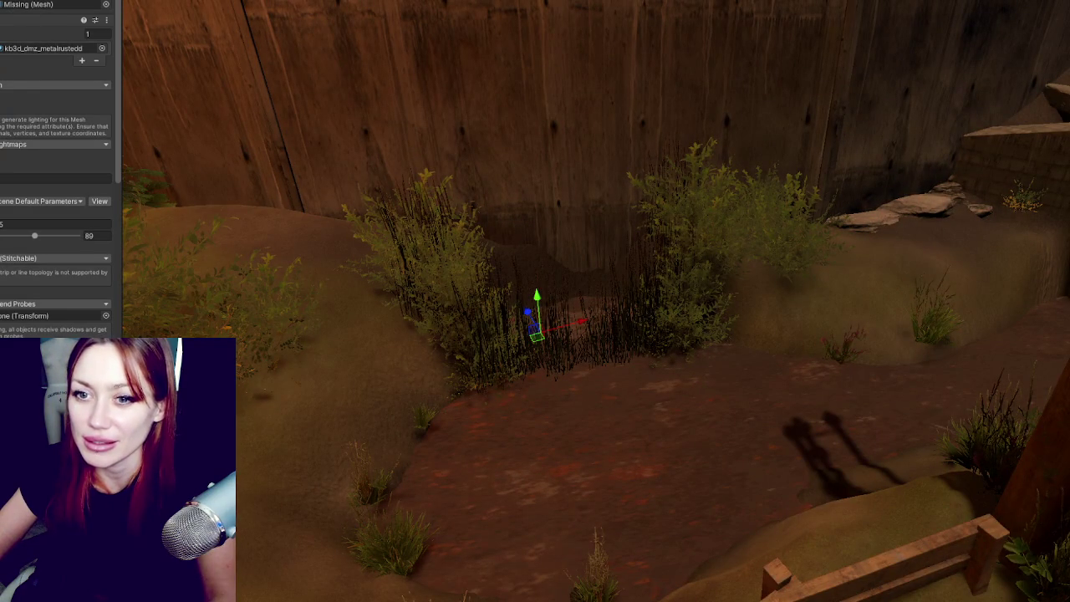
click(1003, 167)
mouse_move(590, 186)
mouse_down()
mouse_move(471, 175)
mouse_move(529, 169)
mouse_up()
click(376, 151)
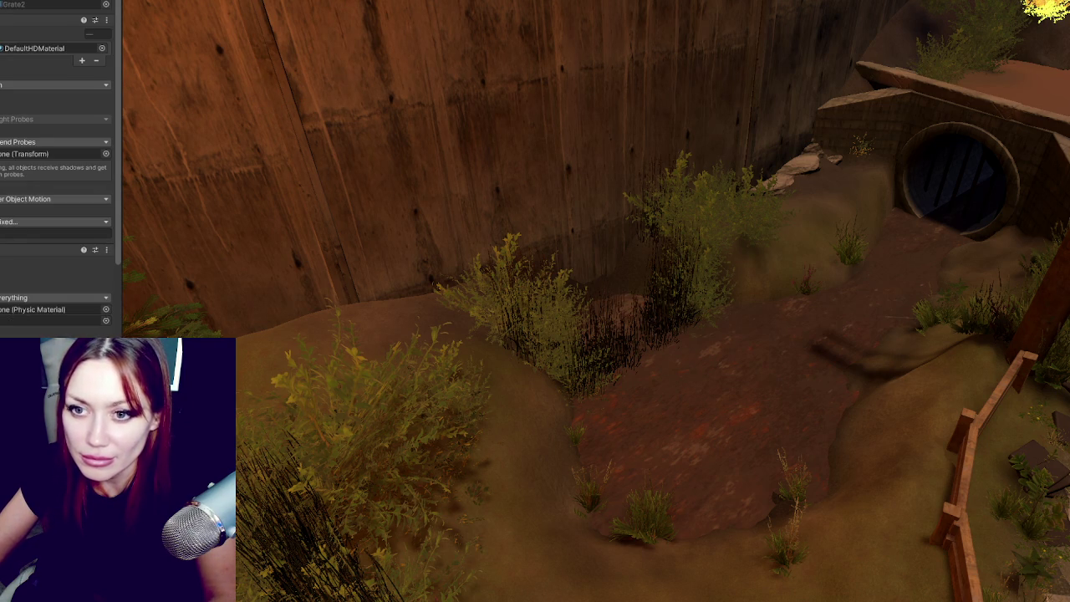
Step: Frame Grate2, scale up and angle its pipe ring, then return to Maya's green ring
key(f)
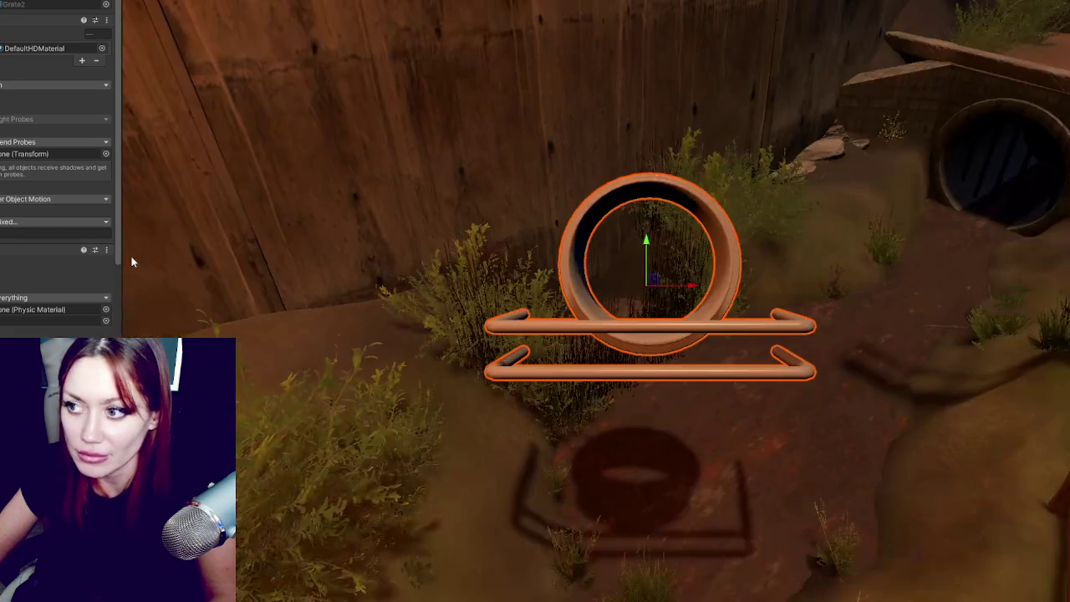
click(650, 189)
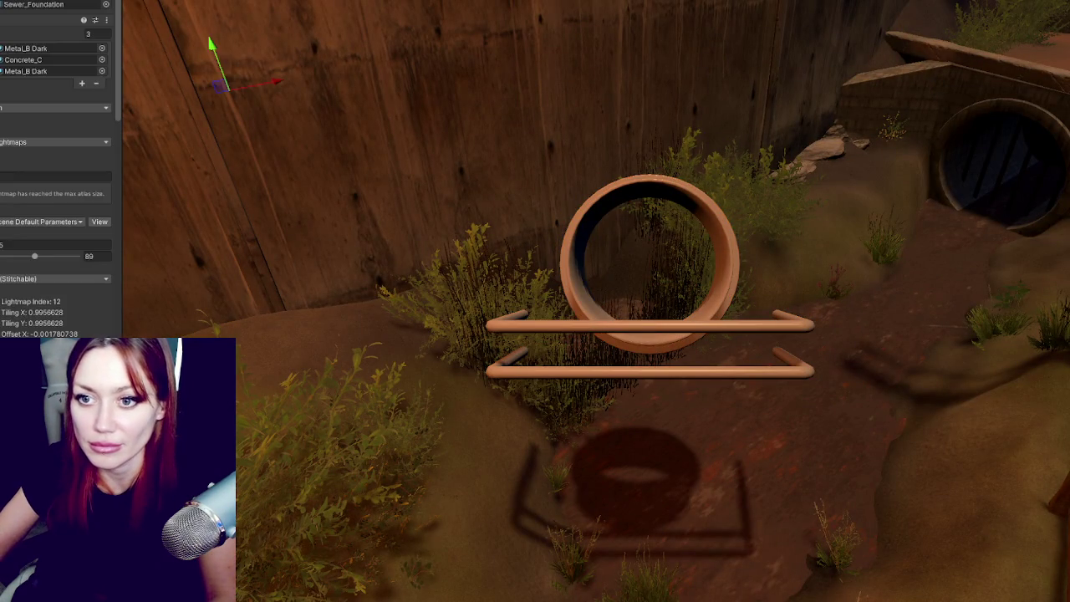
key(ctrl+z)
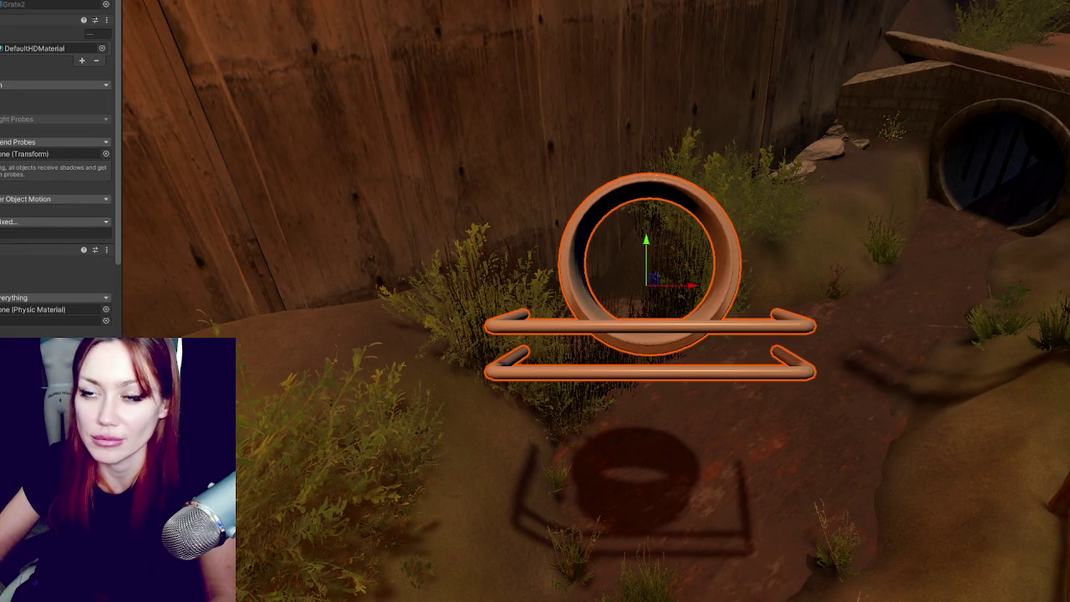
key(ctrl+z)
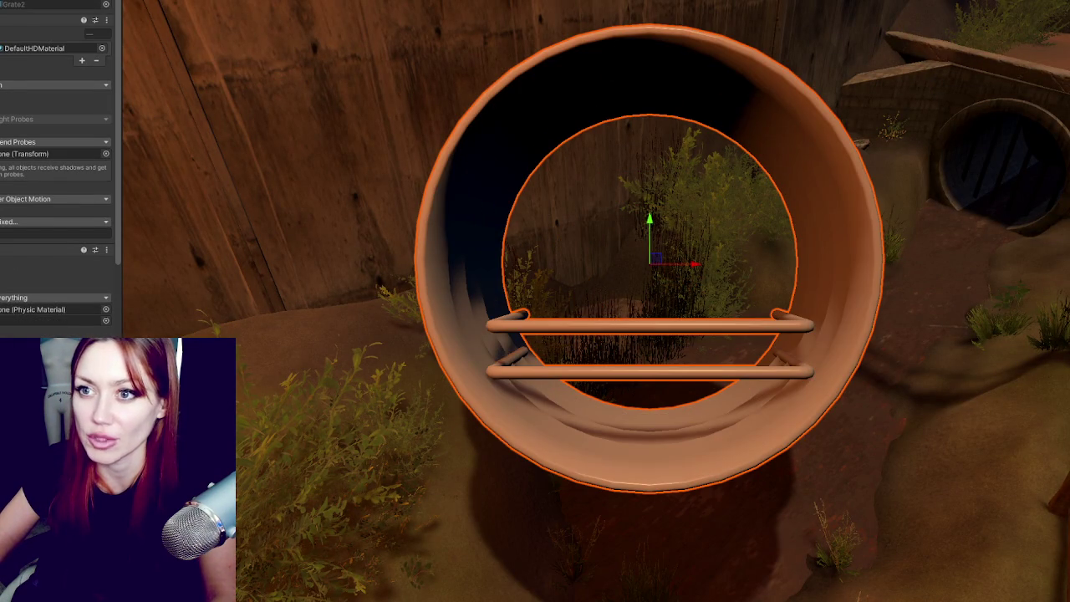
key(ctrl+z)
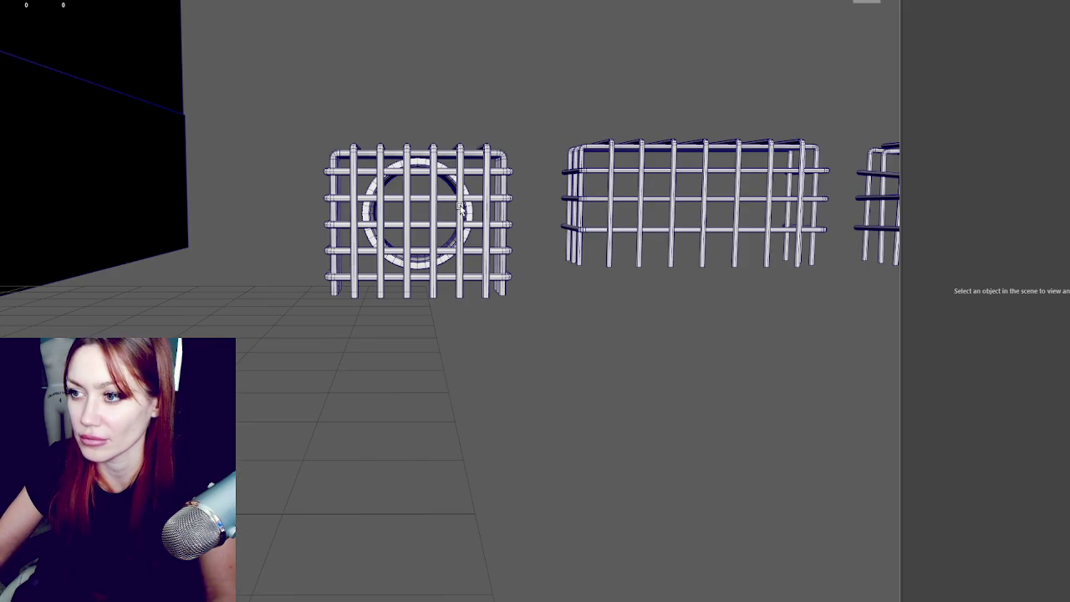
click(472, 224)
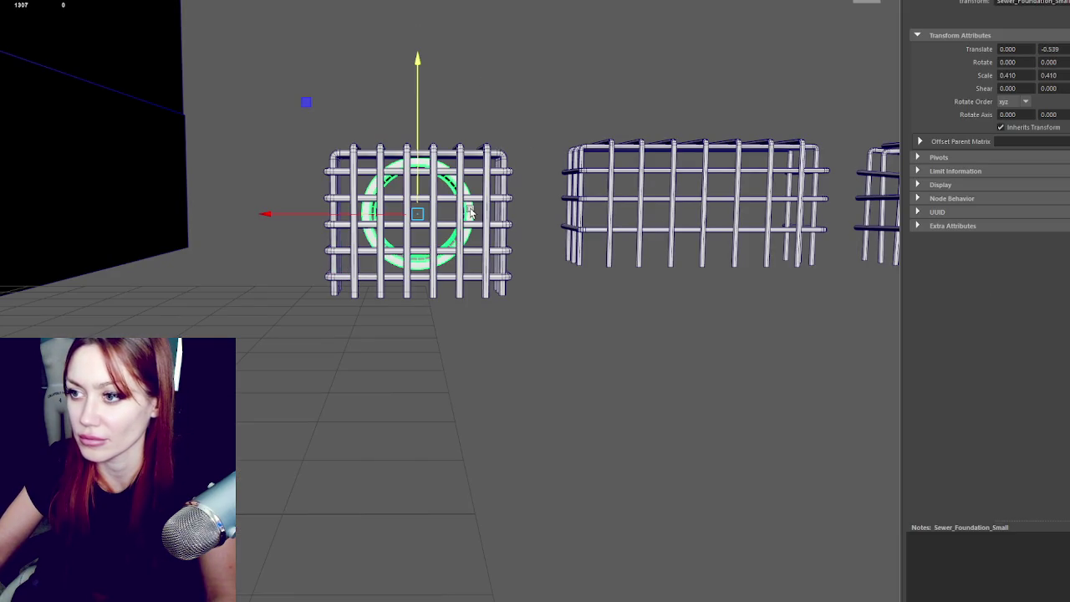
Step: Show the channel values, hide the side panels and close the stray Tool Help window
key(ctrl+a)
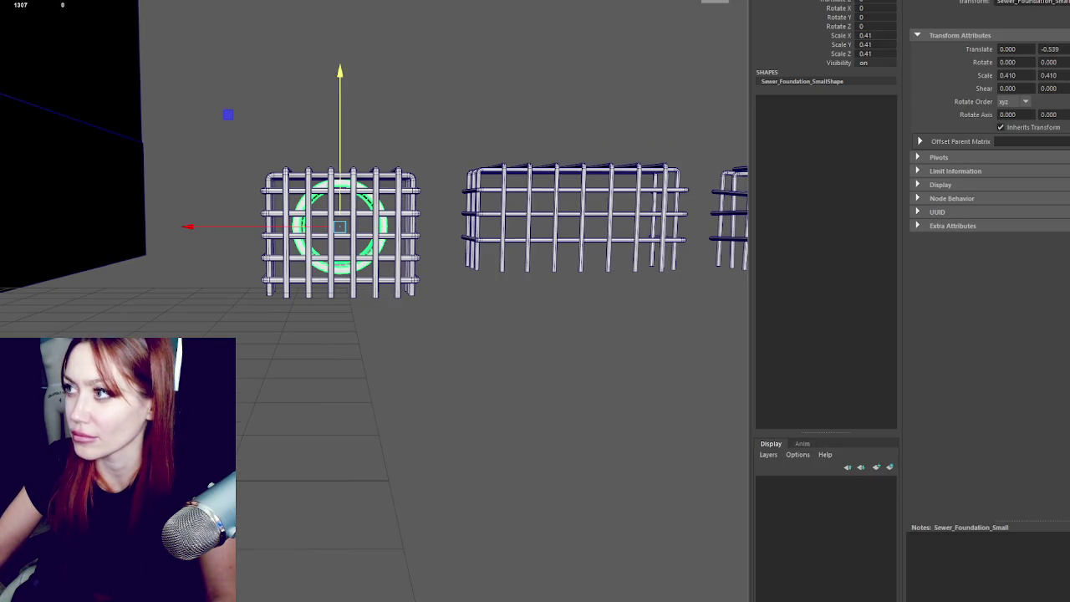
key(ctrl+space)
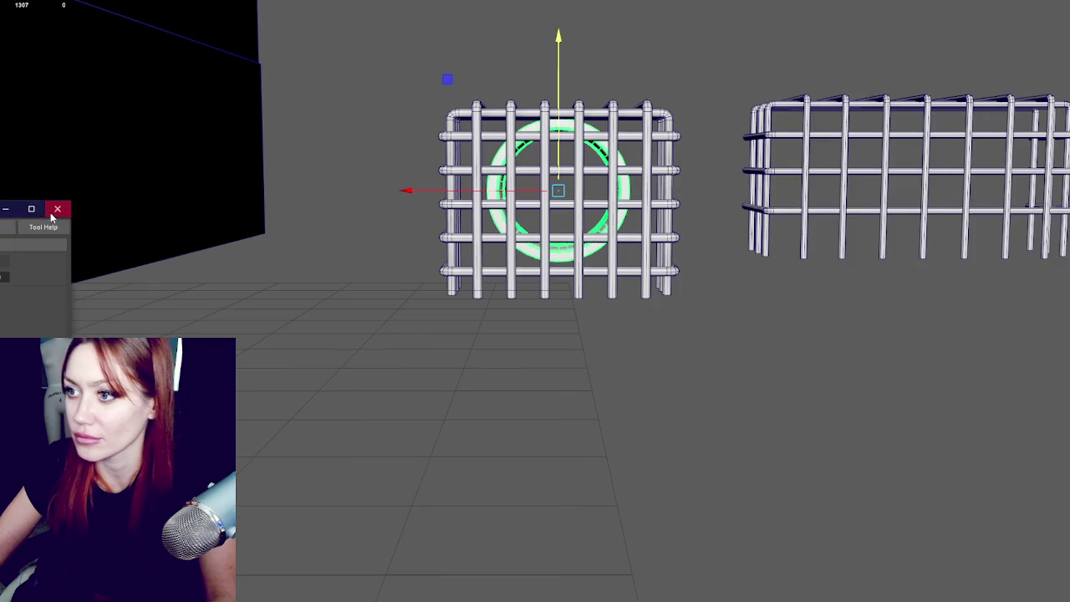
click(52, 214)
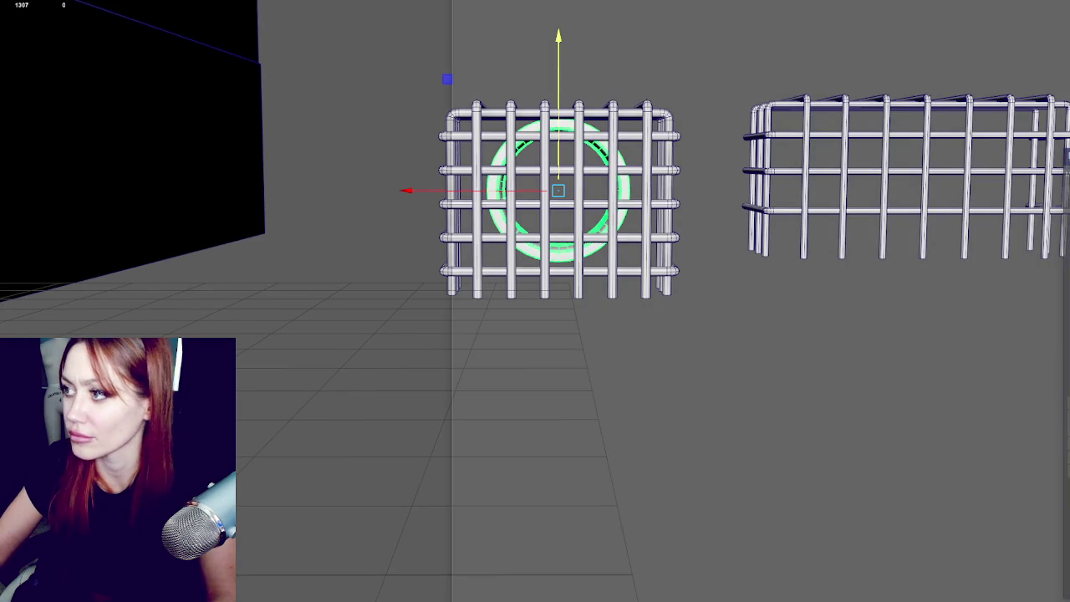
Step: Dock the Move tool settings at the right, widen them, then close them
click(1062, 156)
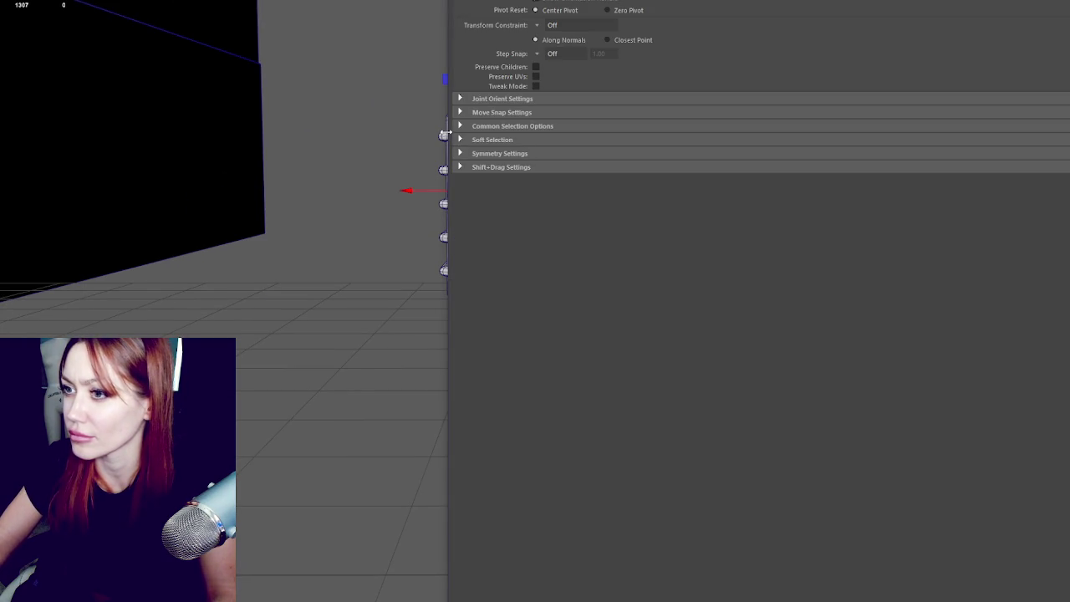
drag(446, 133, 376, 42)
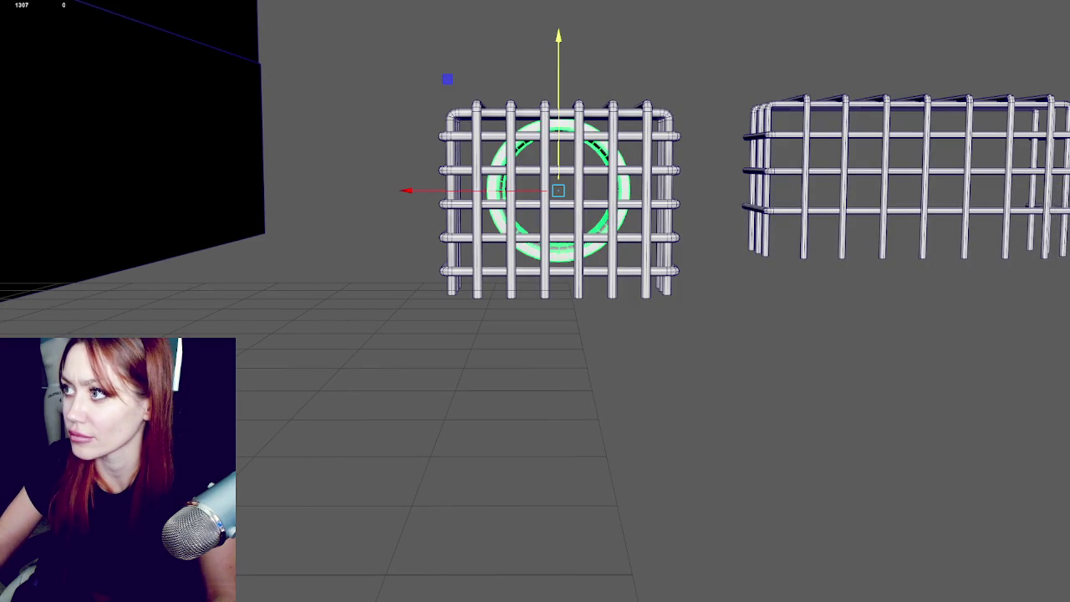
mouse_move(1045, 5)
mouse_down()
mouse_move(721, 5)
mouse_move(752, 4)
mouse_move(1049, 121)
mouse_move(769, 136)
mouse_move(446, 117)
mouse_up()
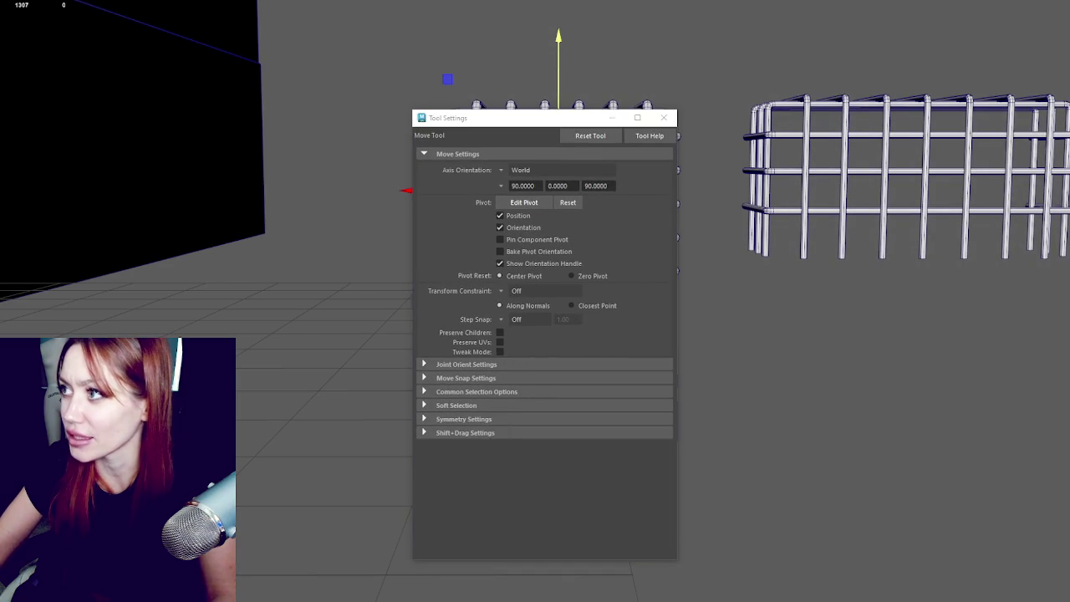
mouse_move(561, 117)
mouse_down()
mouse_move(1037, 162)
mouse_move(1045, 532)
mouse_move(1045, 250)
mouse_up()
drag(1028, 301, 911, 301)
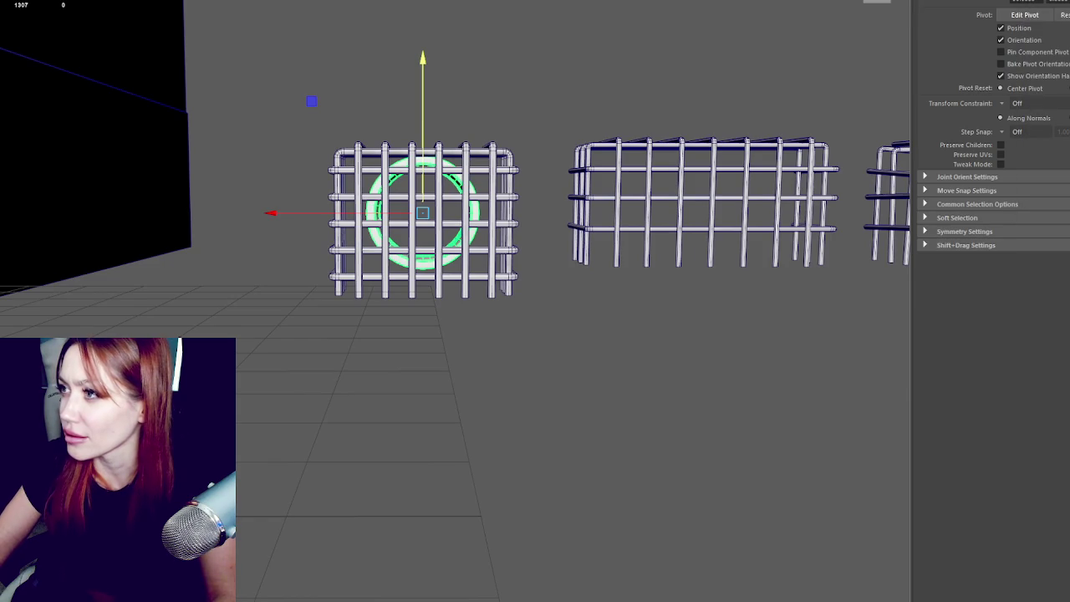
key(ctrl+shift+t)
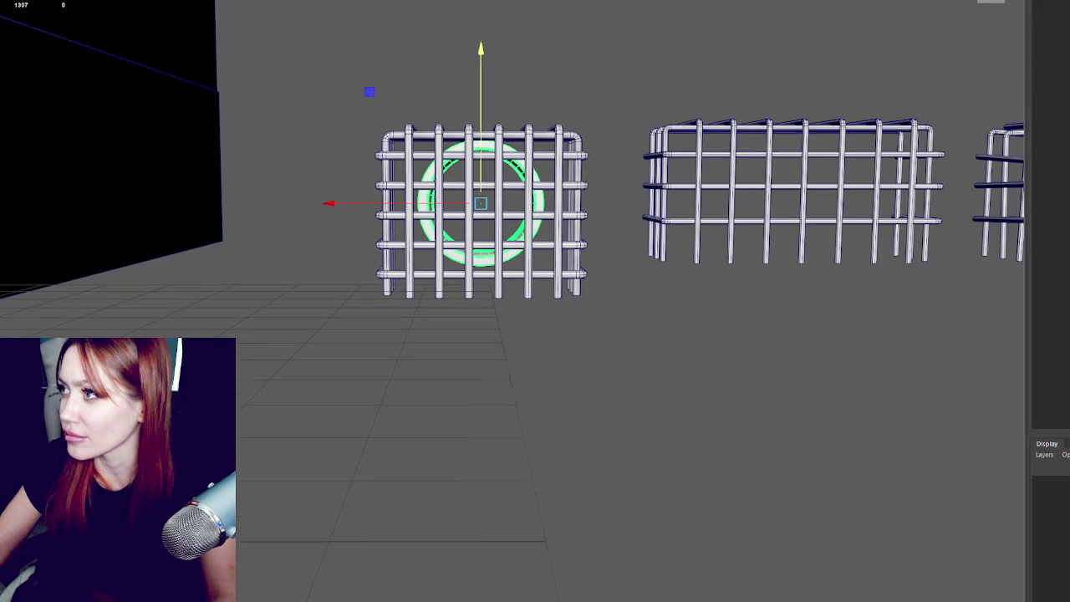